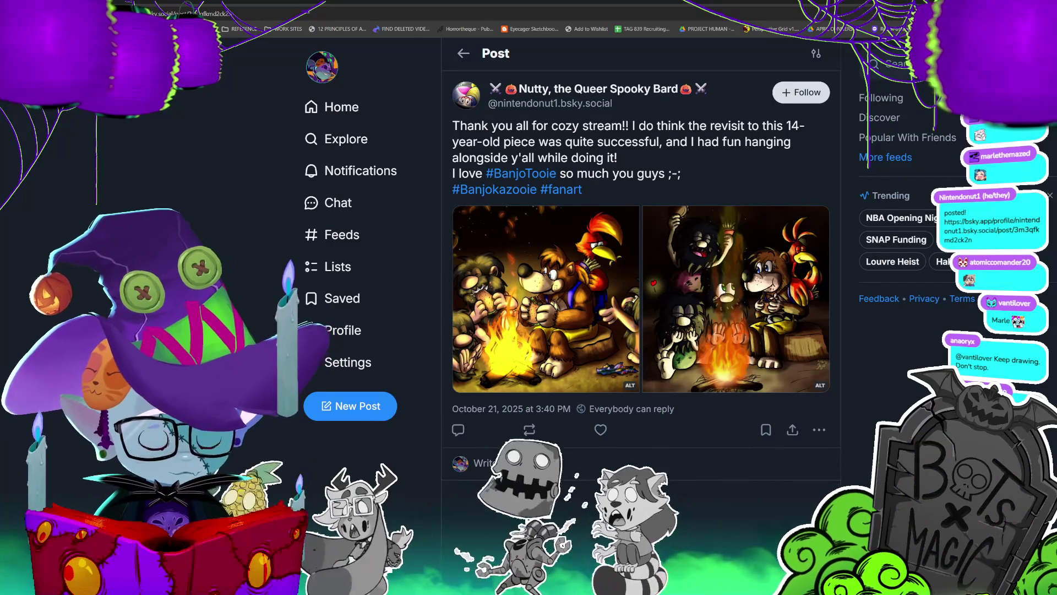
- Enlarge the Bluesky post's first campfire illustration in the full-size viewer
click(545, 299)
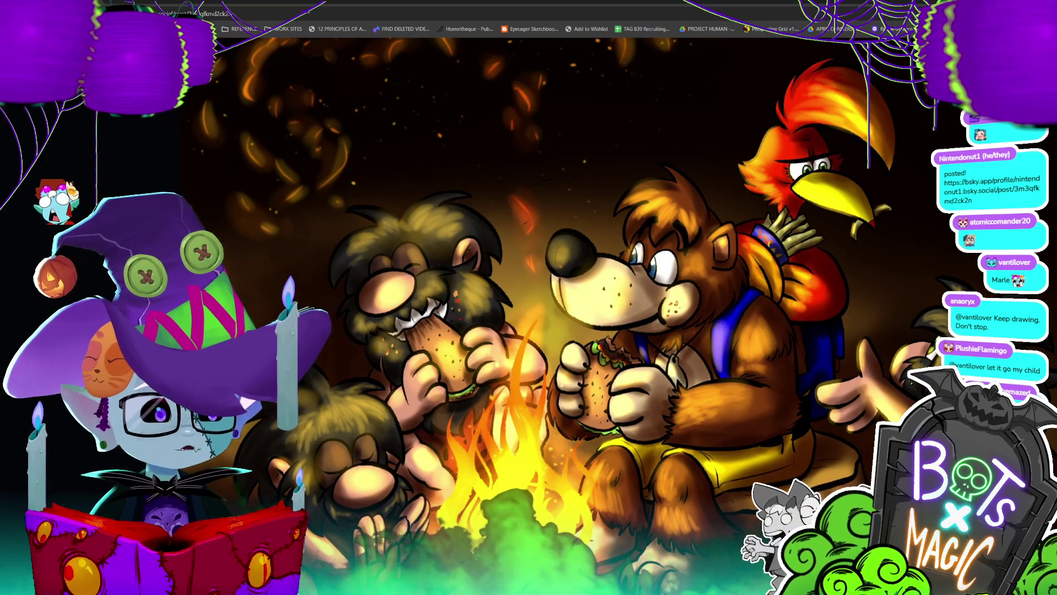
- Page to the second campfire image, close and reopen the viewer, then switch to Storyboard Pro
key(Right)
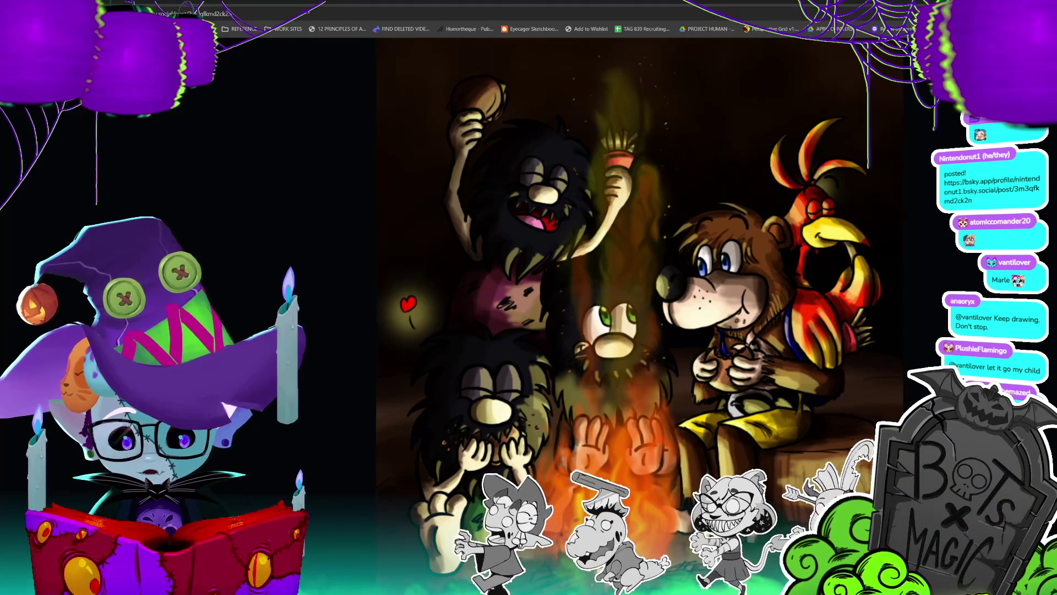
key(Escape)
click(586, 212)
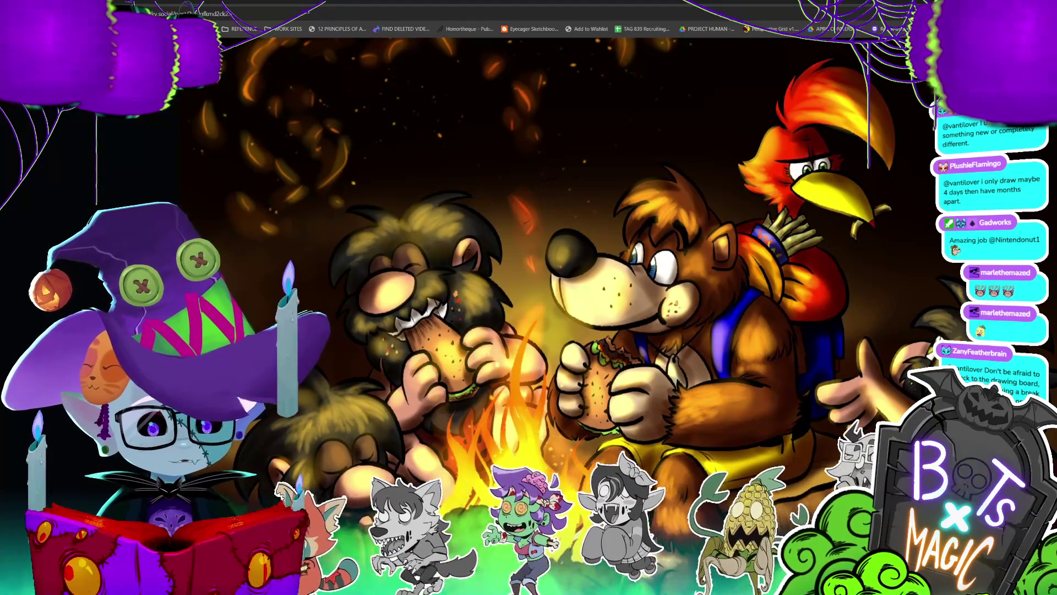
key(alt+Tab)
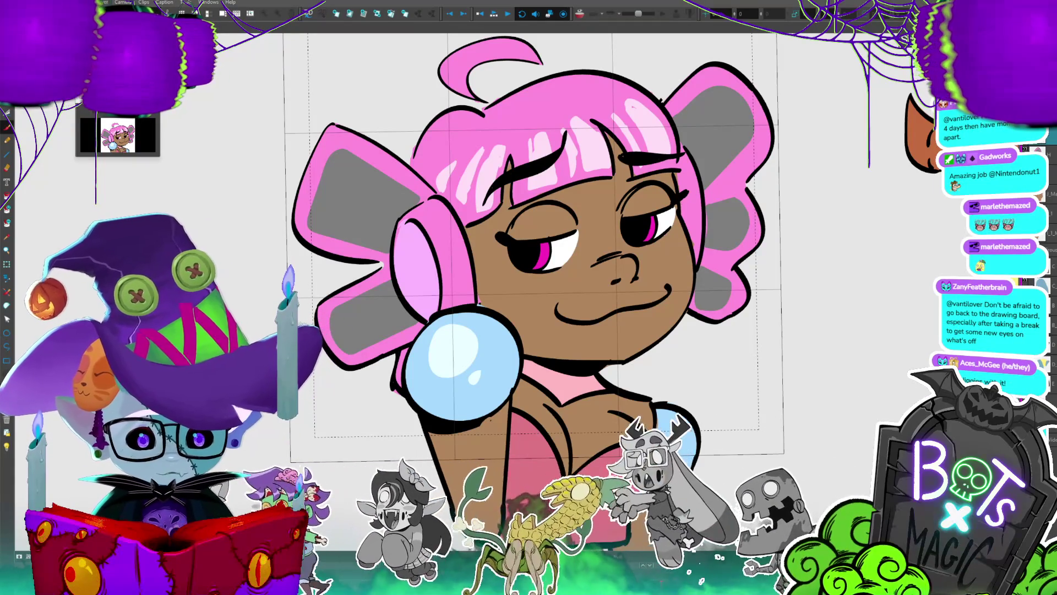
- Nudge the camera frame slightly lower over the pink-haired character, checking it at both zoom levels
key(ctrl+minus)
key(2)
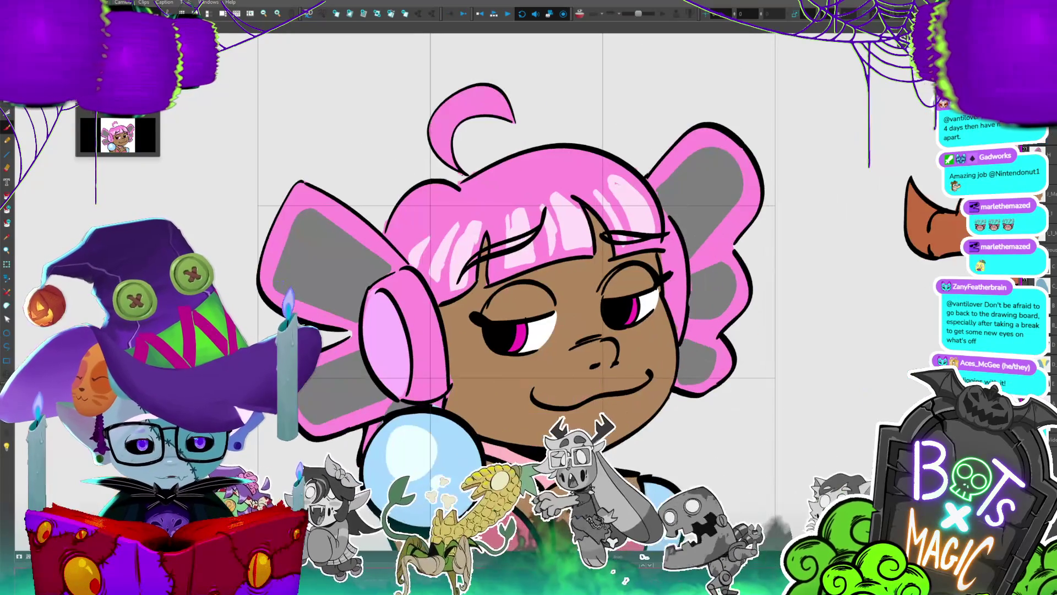
key(1)
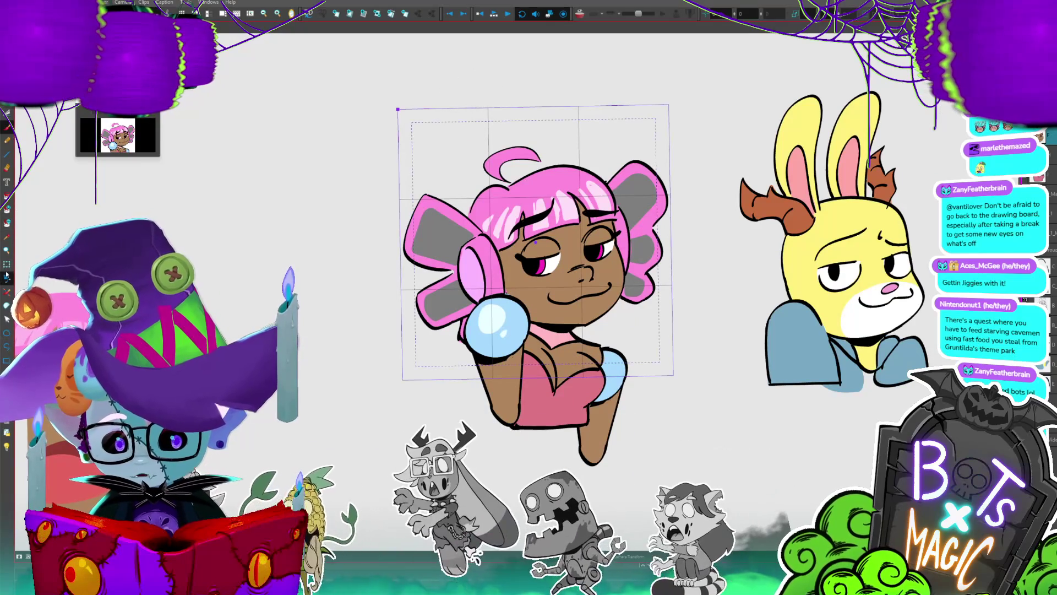
drag(536, 249, 538, 264)
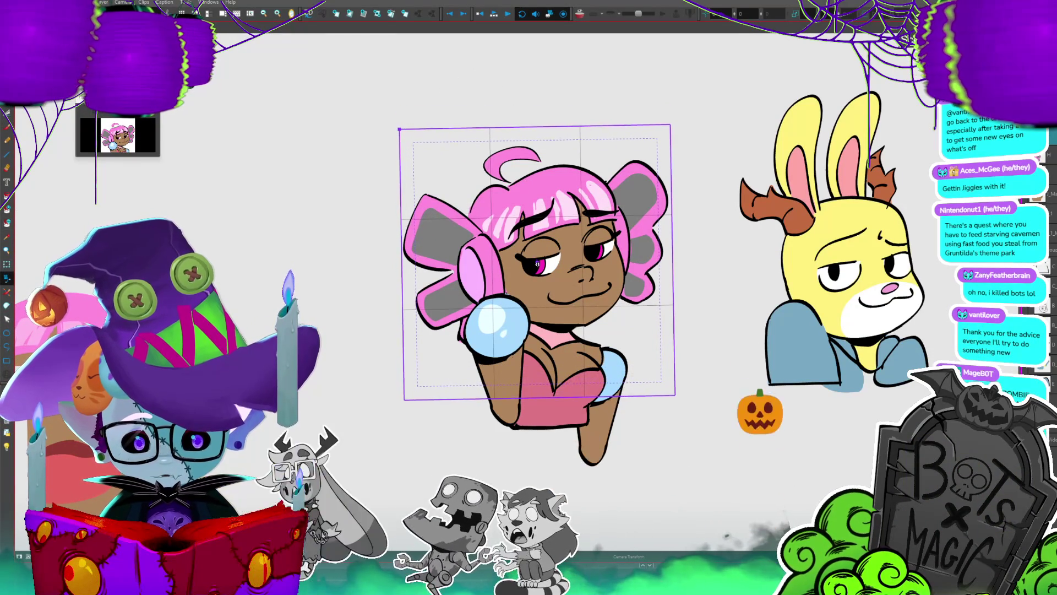
key(2)
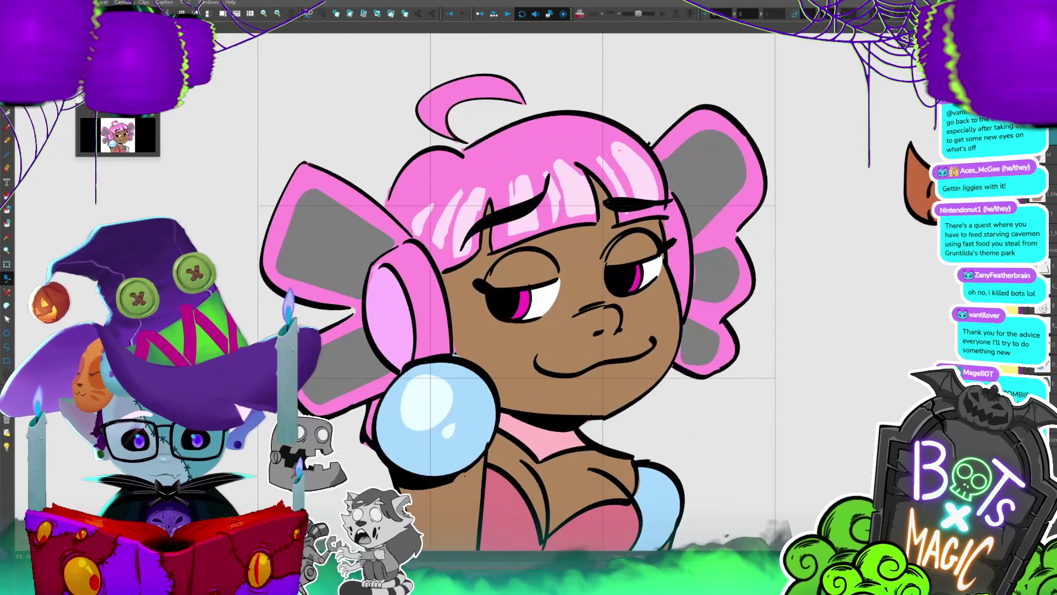
key(1)
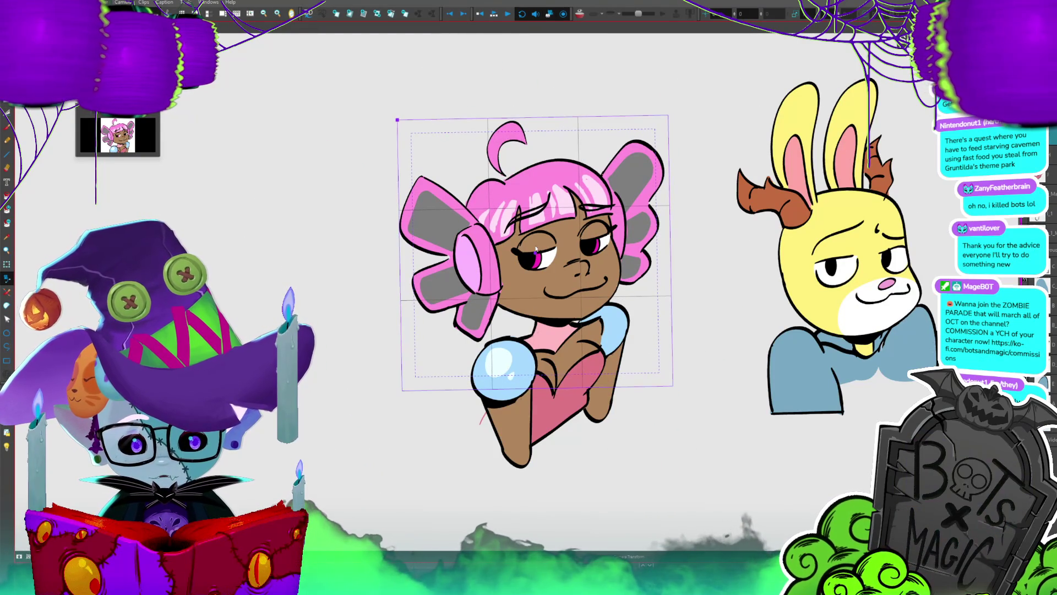
key(2)
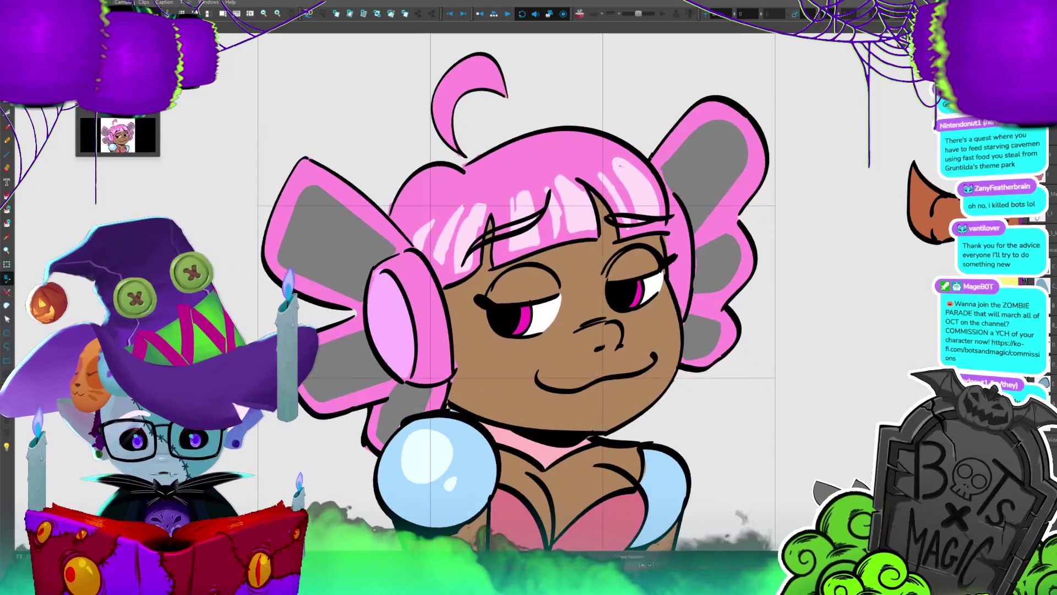
key(1)
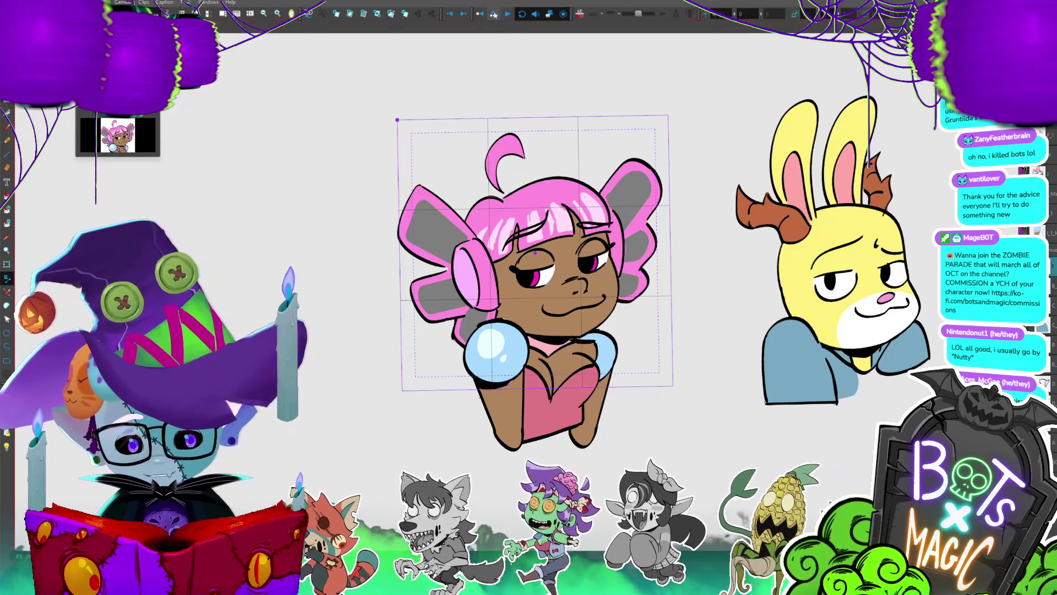
key(2)
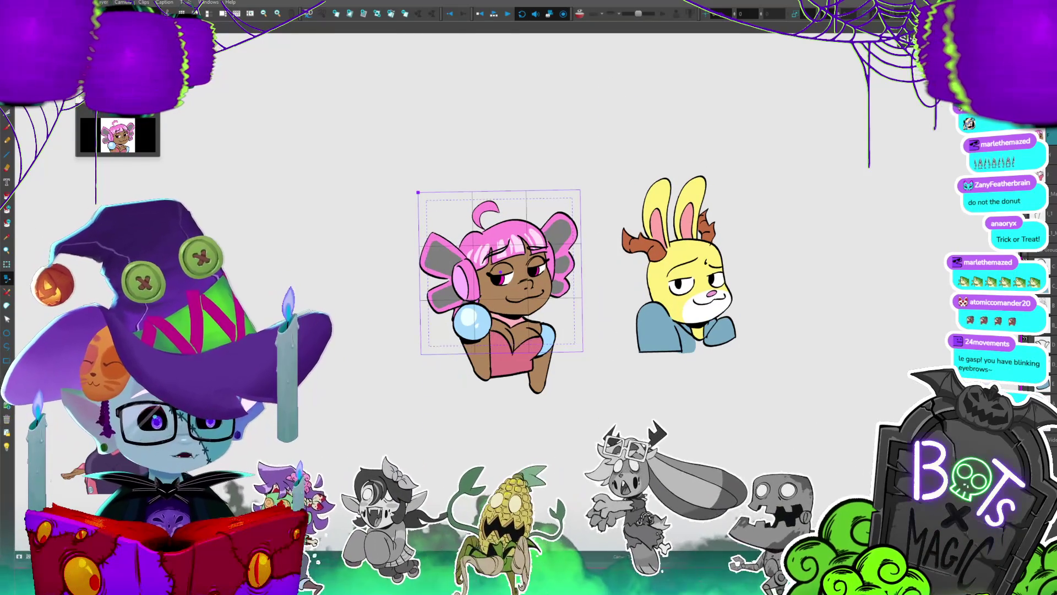
scroll(501, 272, up, 3)
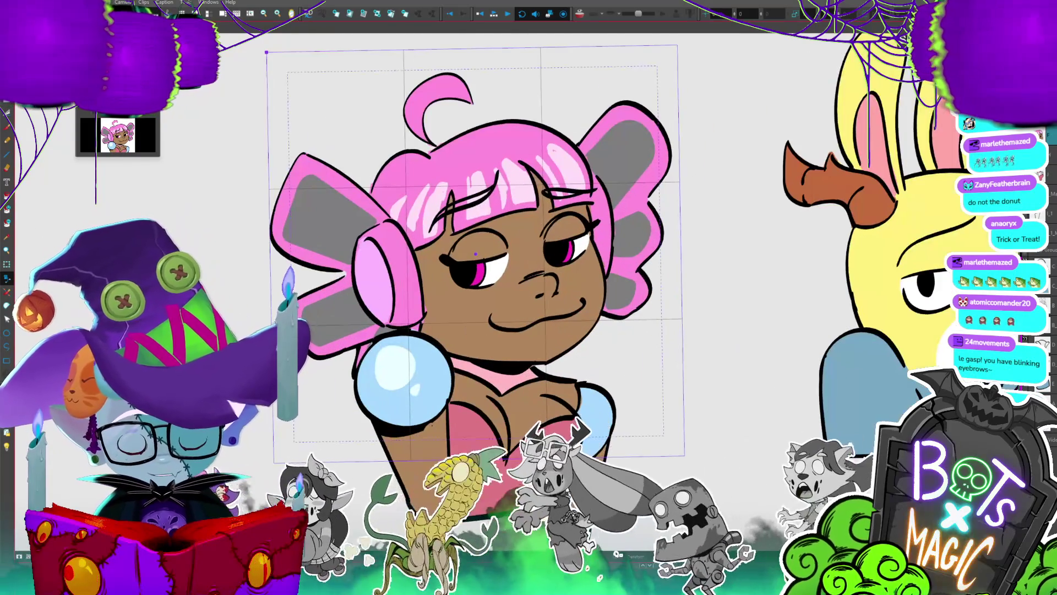
- With the Pen, redraw the eyebrow as a solid black stroke and play back the blink
key(p)
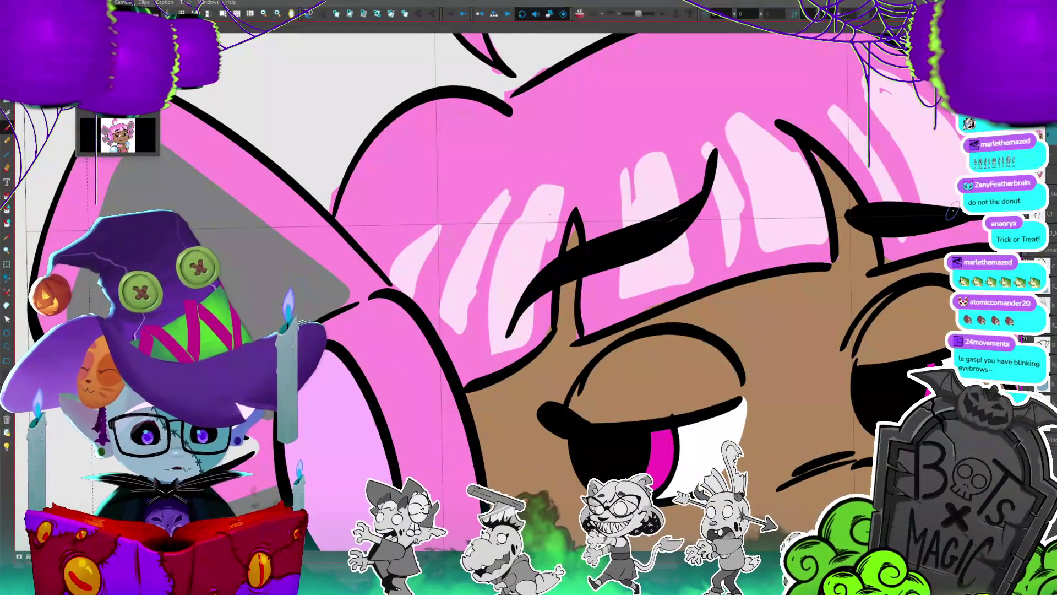
key(period)
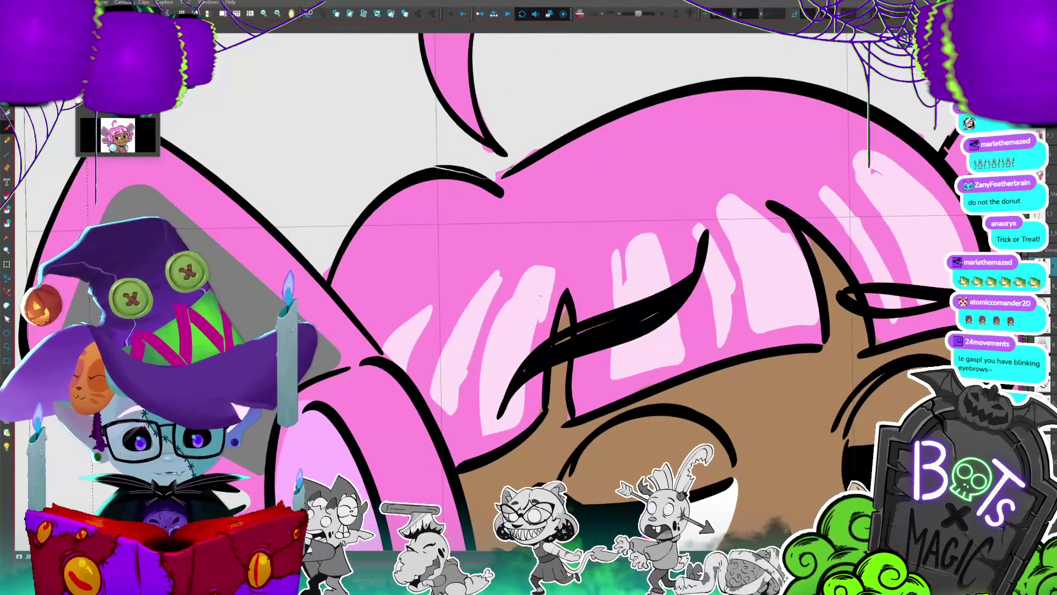
key(period)
key(comma)
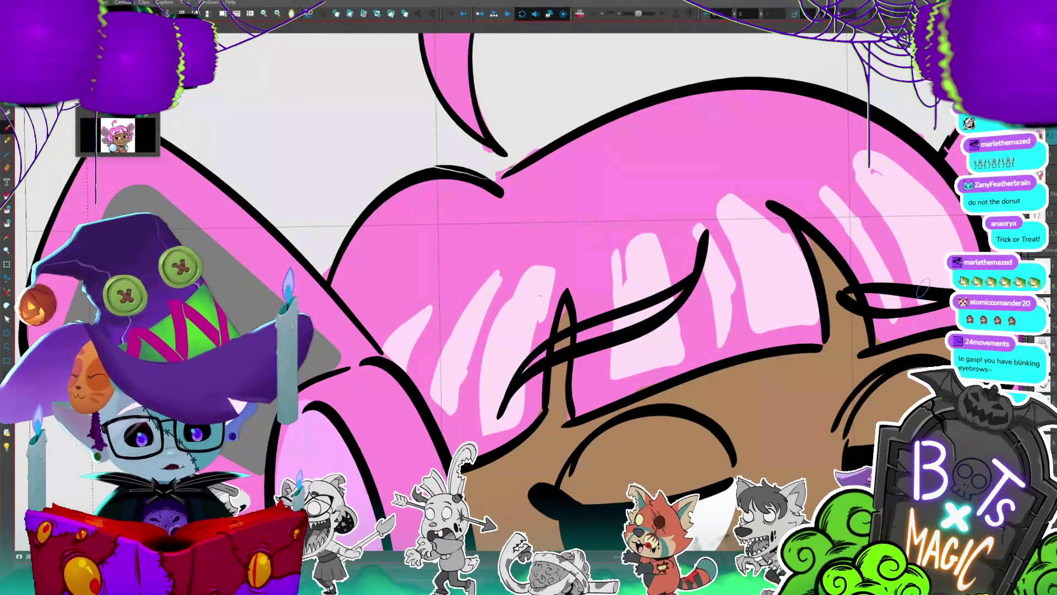
mouse_move(683, 288)
mouse_down()
mouse_move(561, 349)
mouse_move(611, 326)
mouse_up()
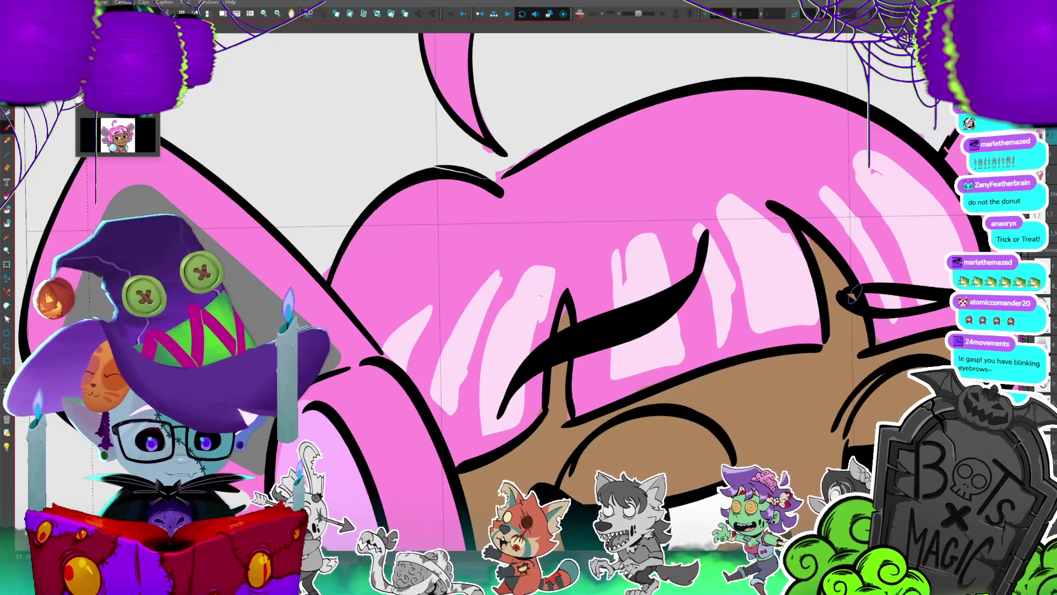
drag(936, 300, 944, 218)
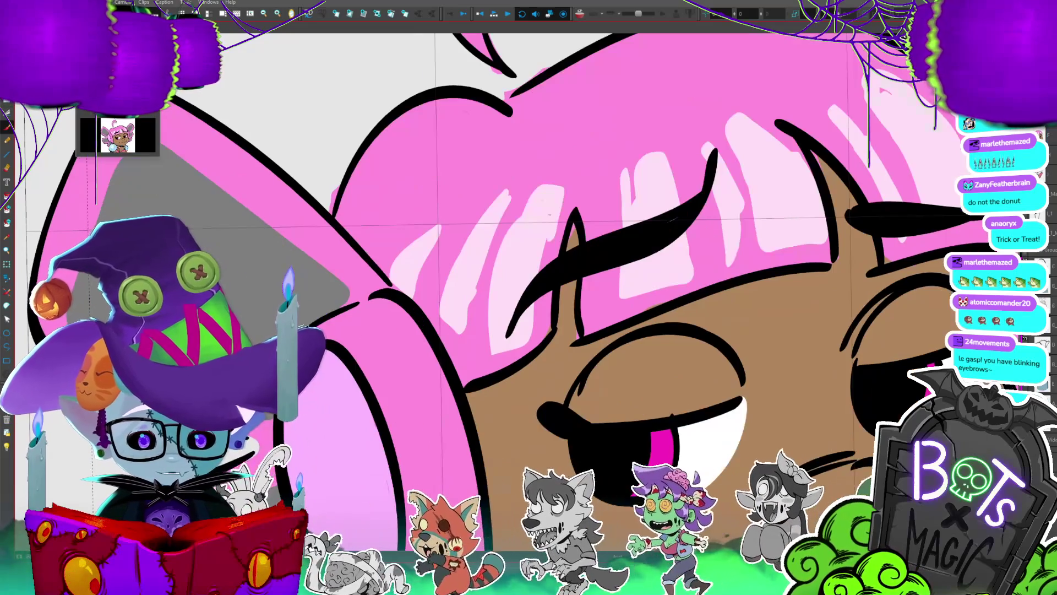
key(space)
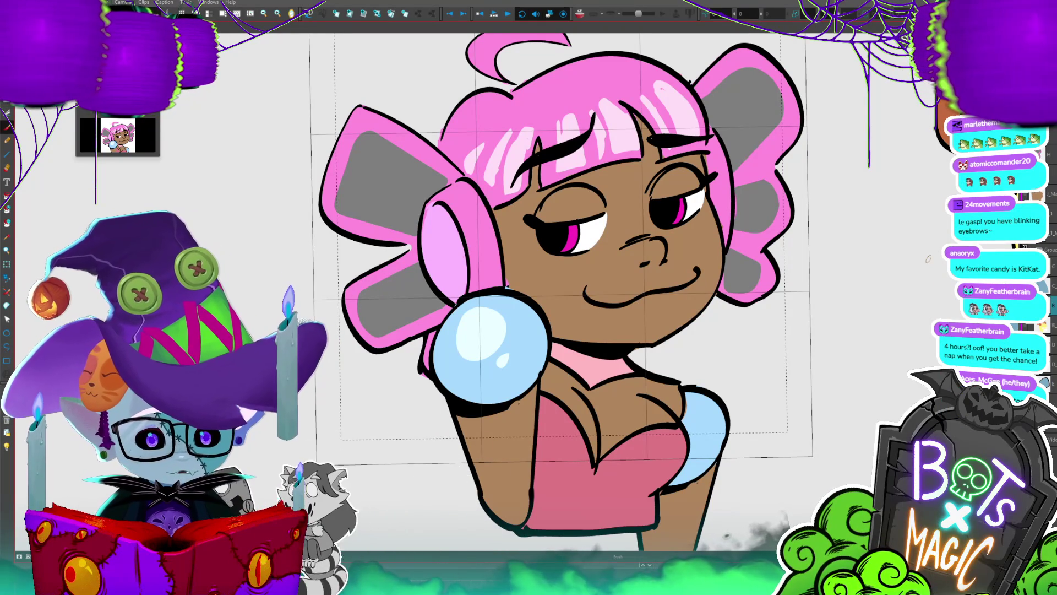
key(alt+s)
click(672, 128)
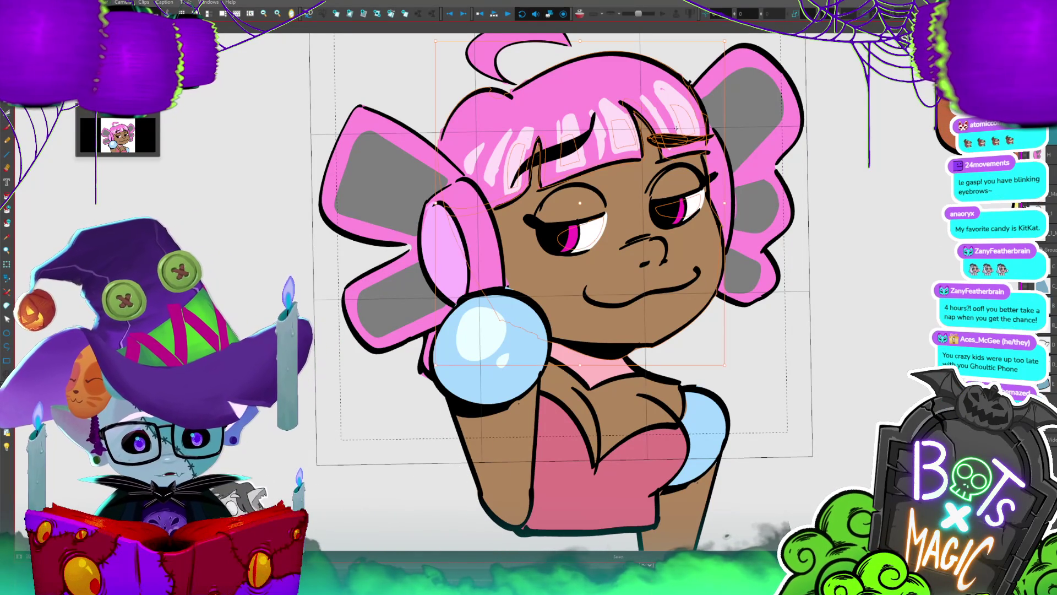
click(866, 149)
scroll(866, 149, up, 3)
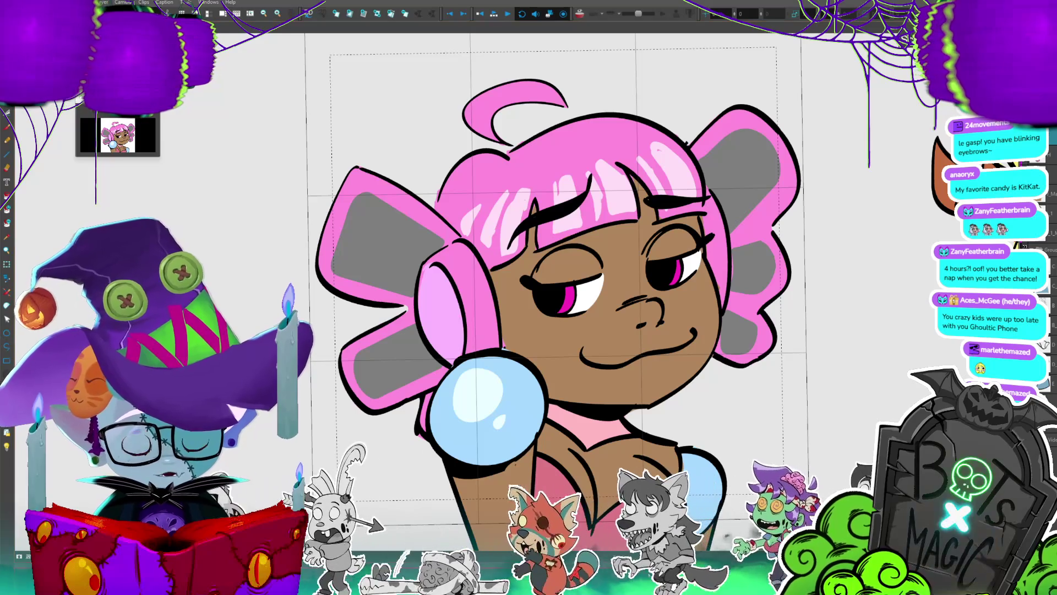
click(7, 2)
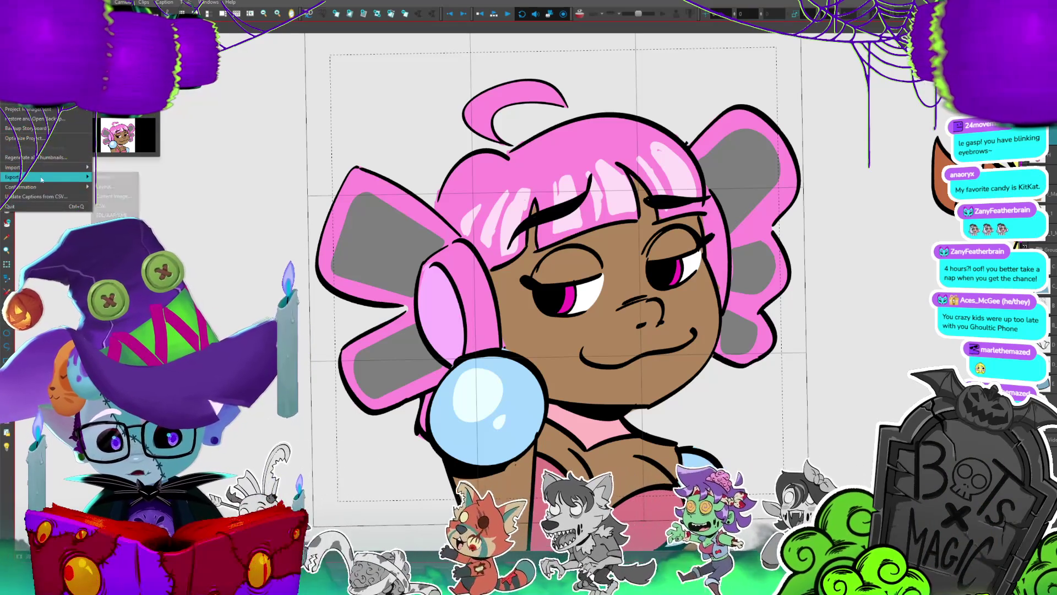
- Set the movie export destination to the EMOTES folder inside NEW TWITCH LAYOUT
click(107, 225)
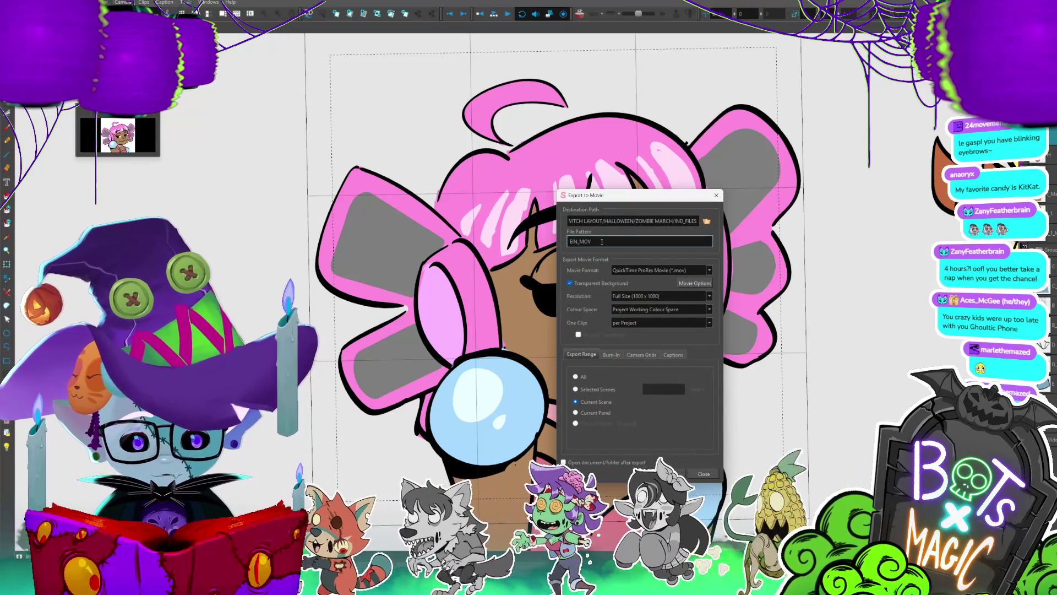
click(707, 221)
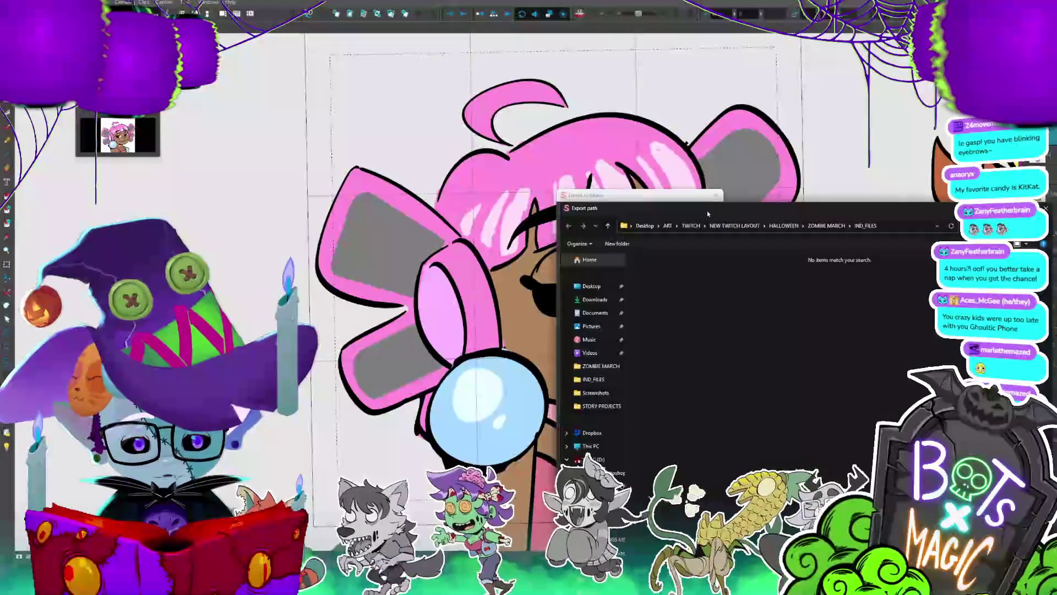
click(592, 285)
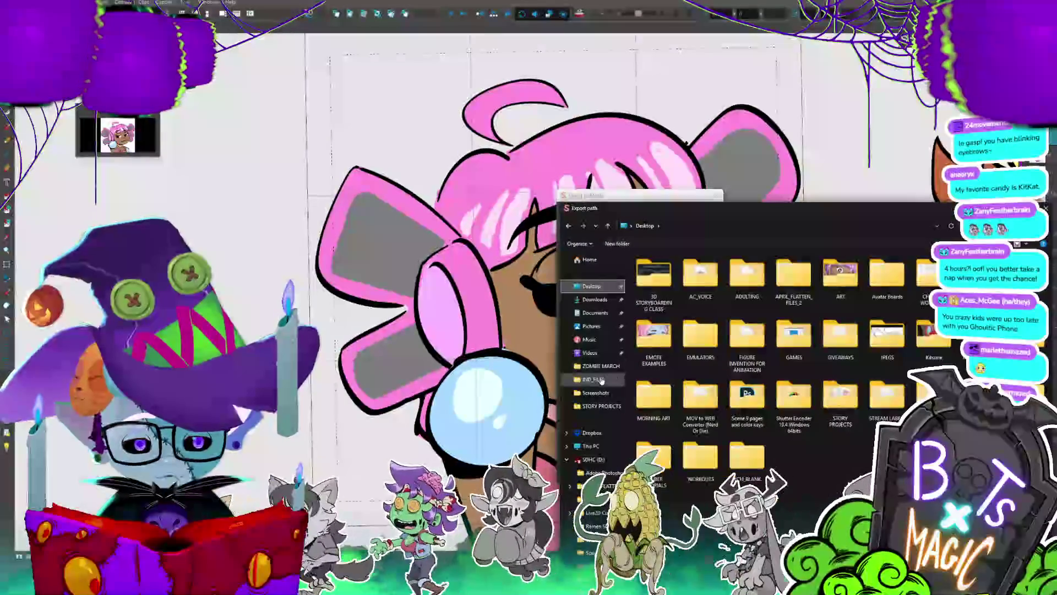
click(600, 365)
click(742, 226)
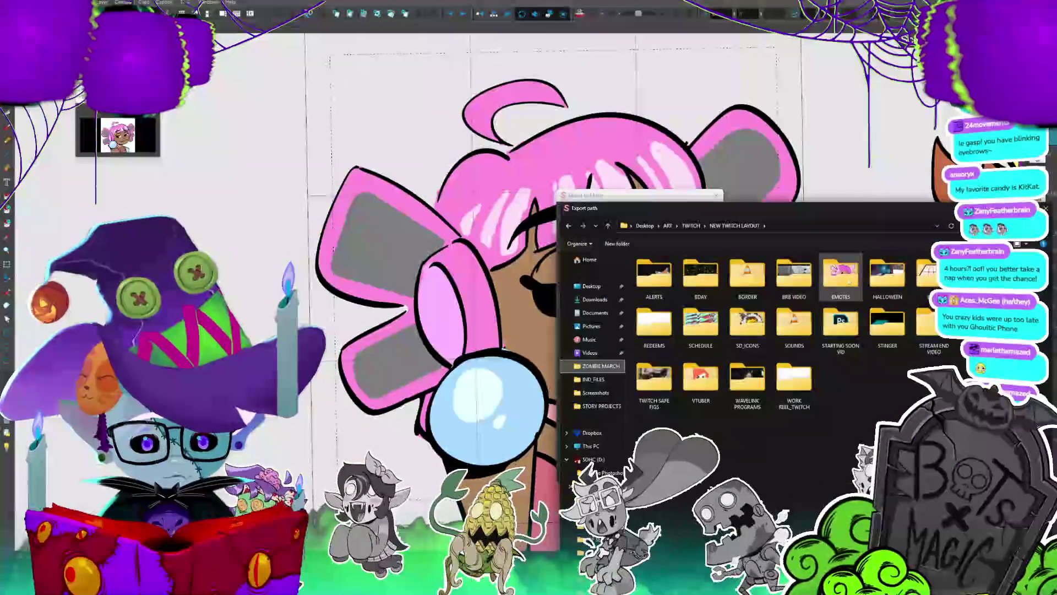
double_click(858, 272)
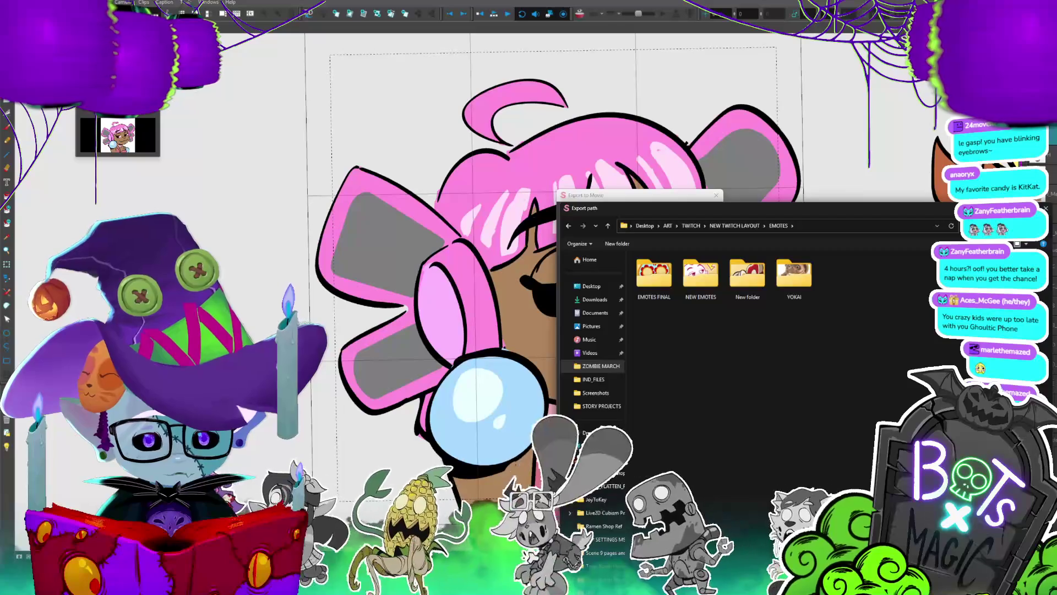
key(Return)
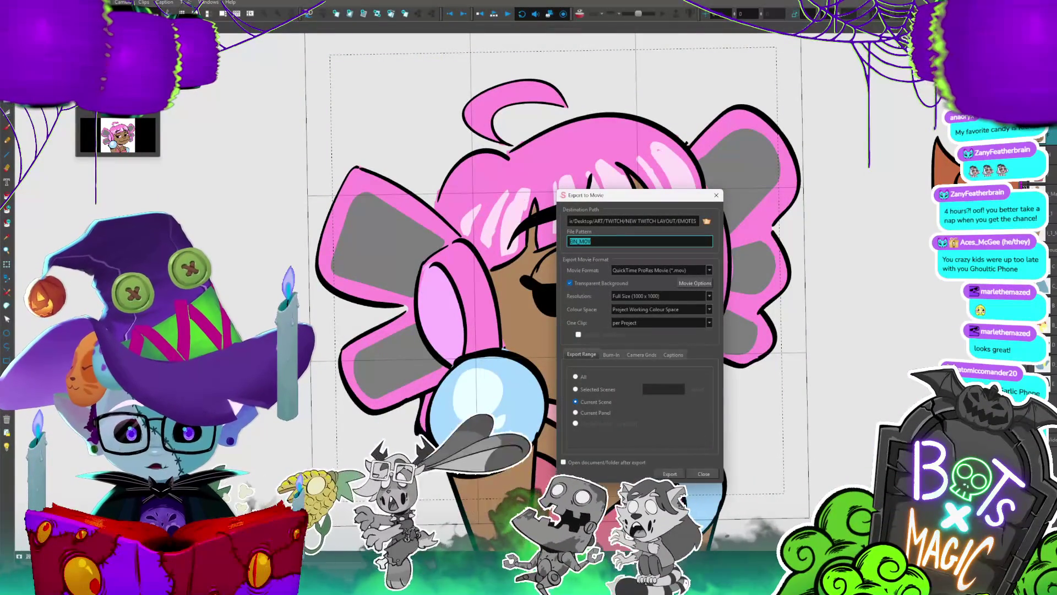
- Name the movie AUX_SAJI_EMOTE at Half Size resolution, export it, and dismiss the confirmation
text(AUX)
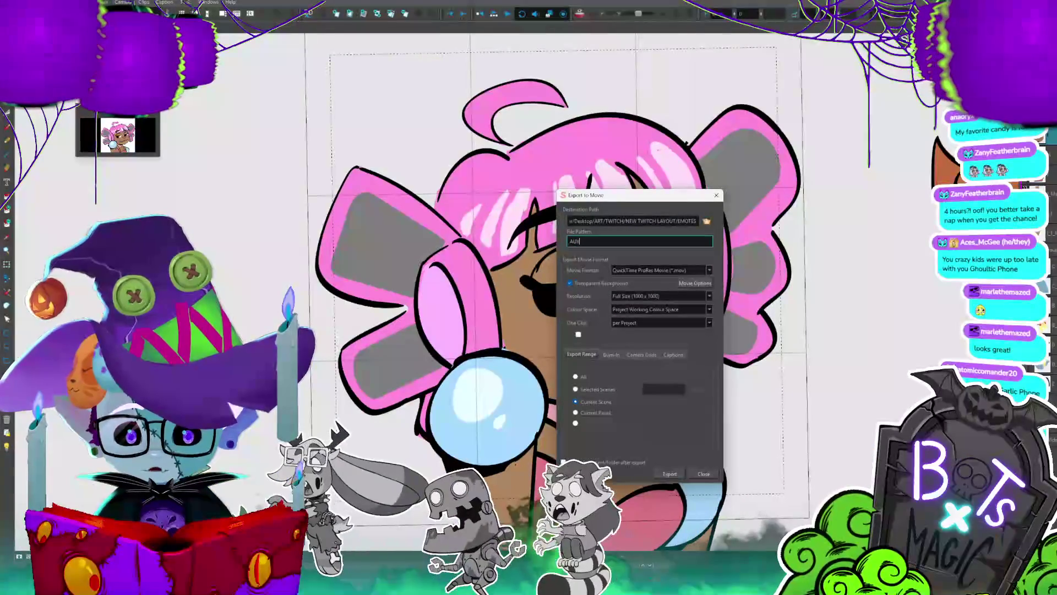
text(_SAJI_EMOTE)
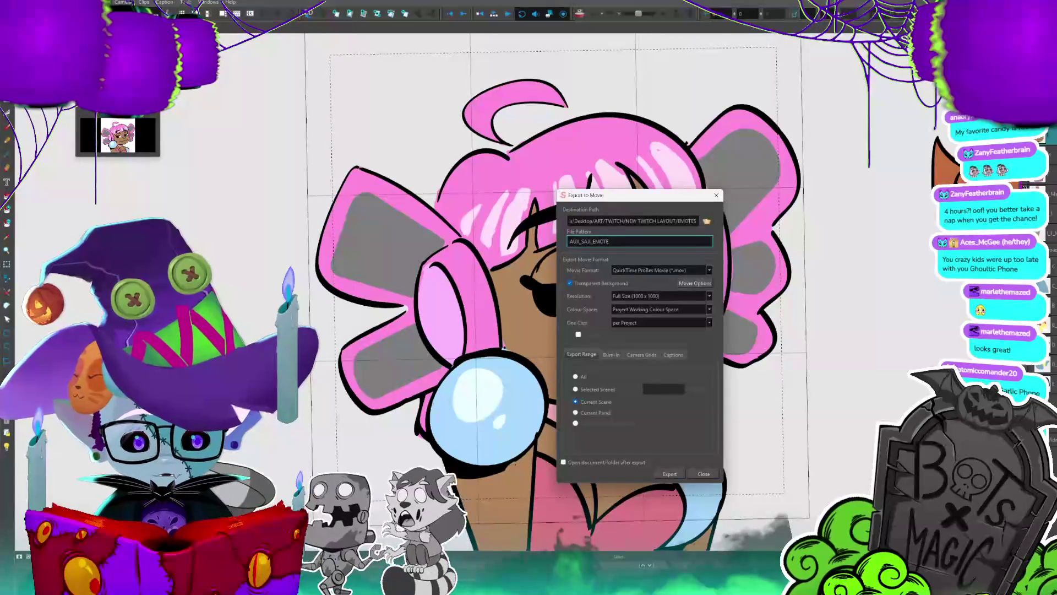
click(710, 296)
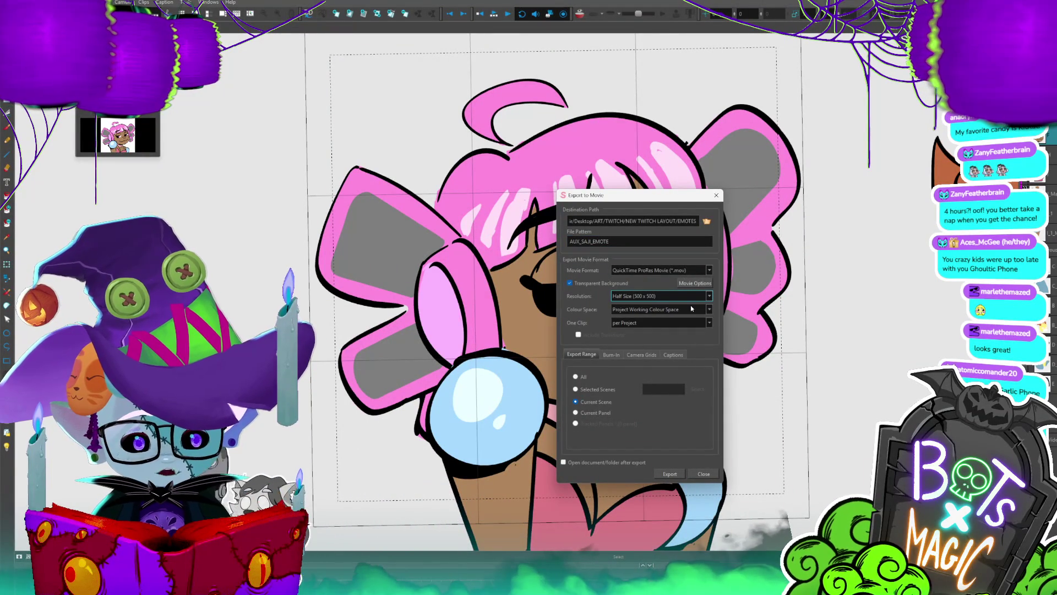
click(671, 474)
click(656, 353)
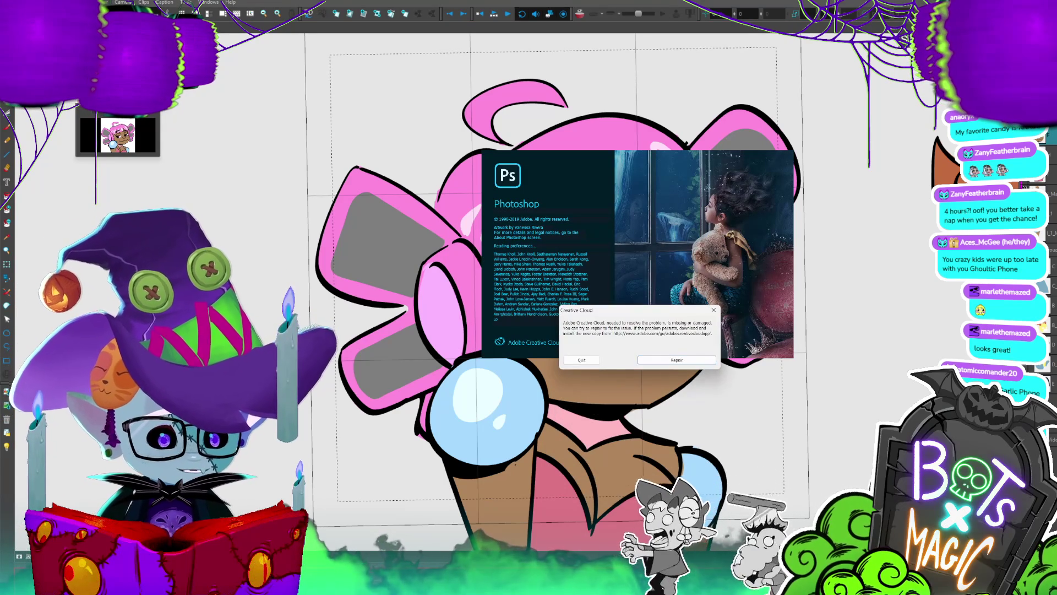
- Dismiss the Creative Cloud error so Photoshop's Welcome screen with recent files loads
key(Return)
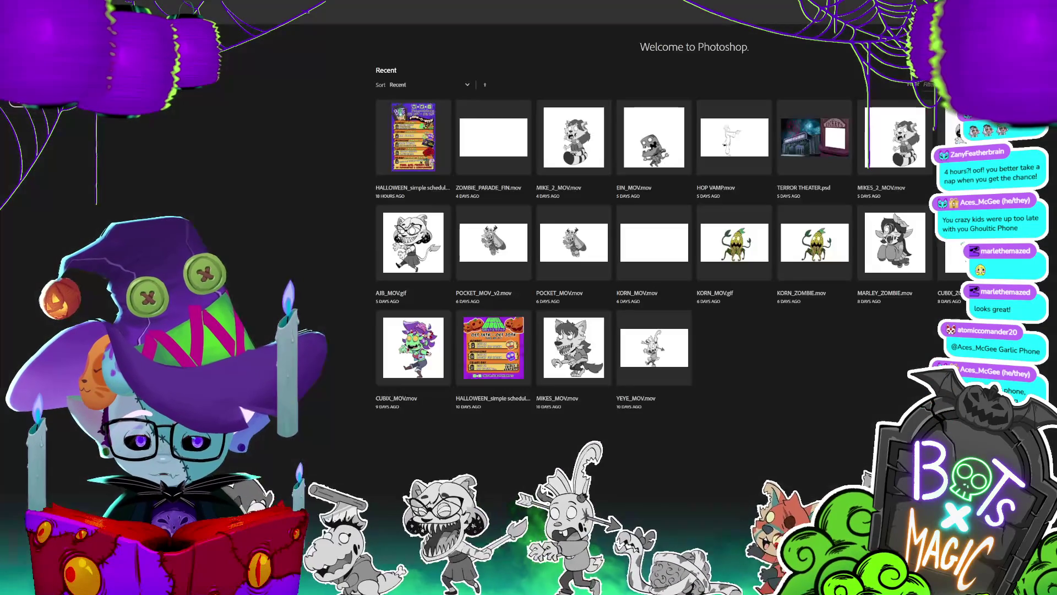
- Browse File Explorer to NEW TWITCH LAYOUT > EMOTES and drag AUX_SAJI_EMOTE into Photoshop
key(super+e)
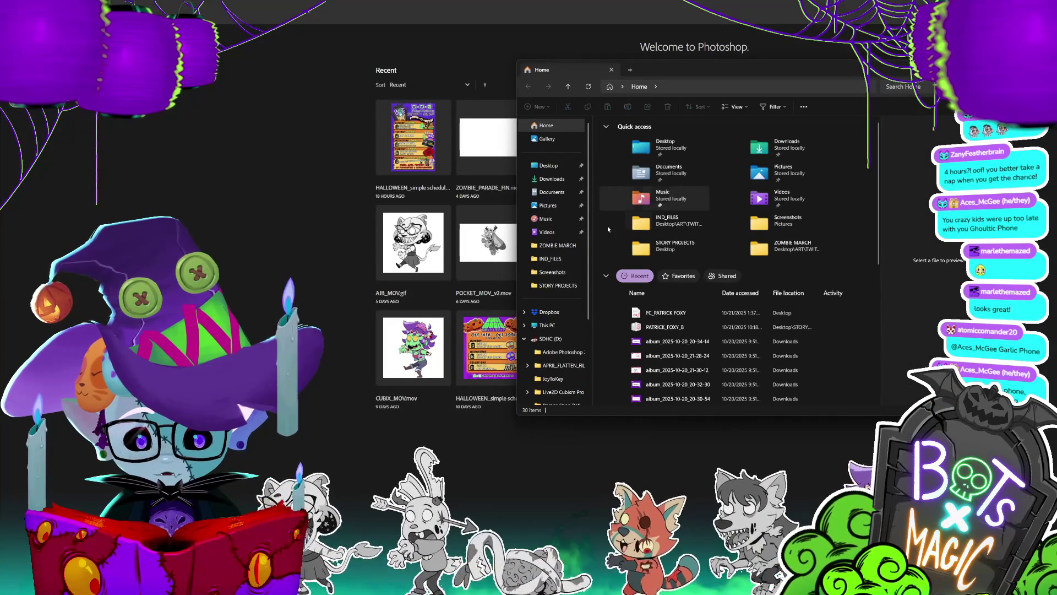
click(550, 245)
click(705, 87)
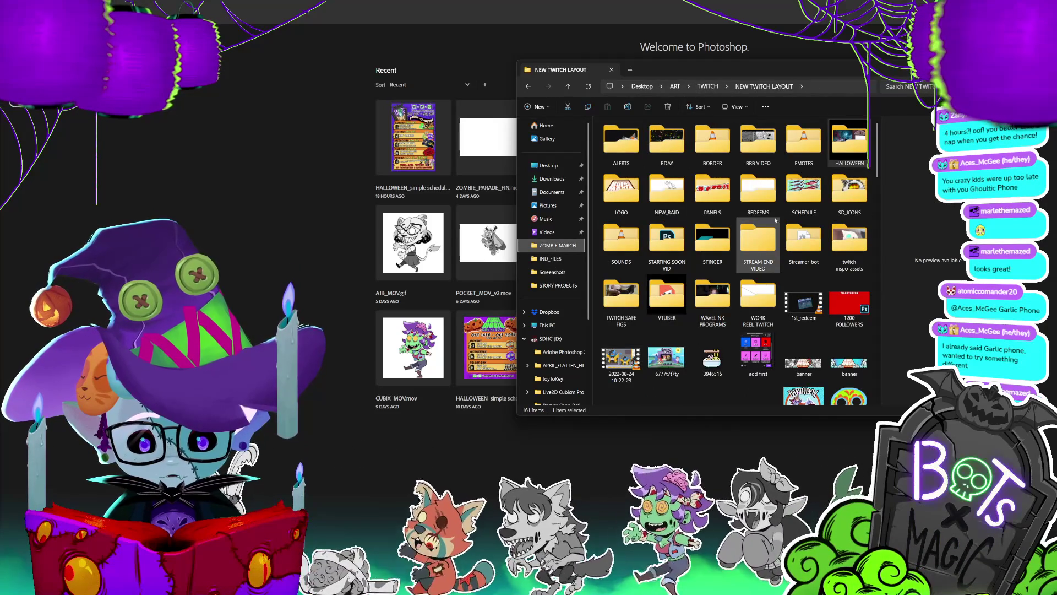
double_click(804, 142)
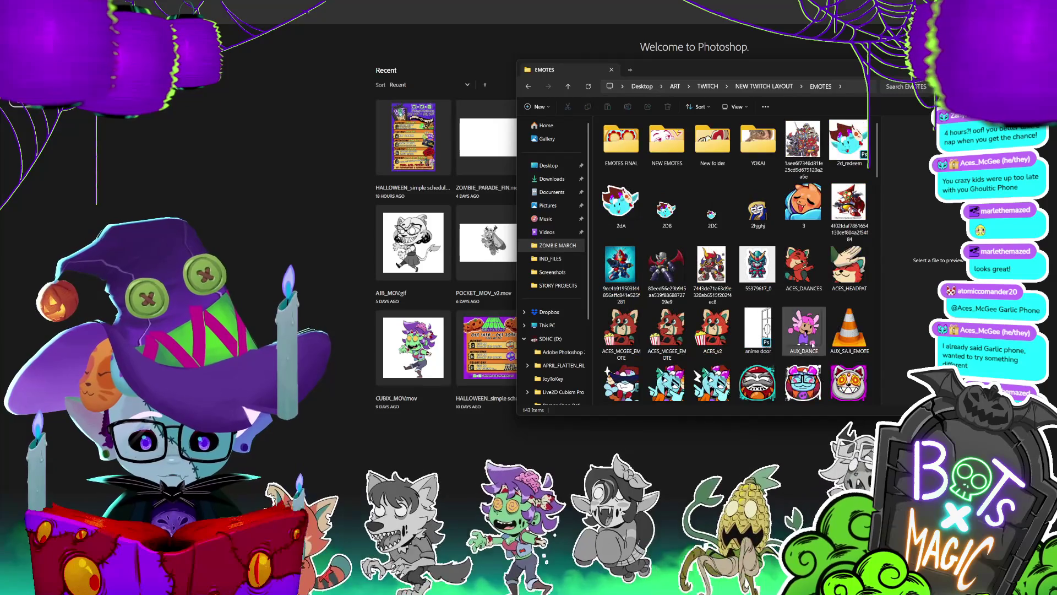
scroll(813, 344, down, 5)
scroll(804, 331, up, 5)
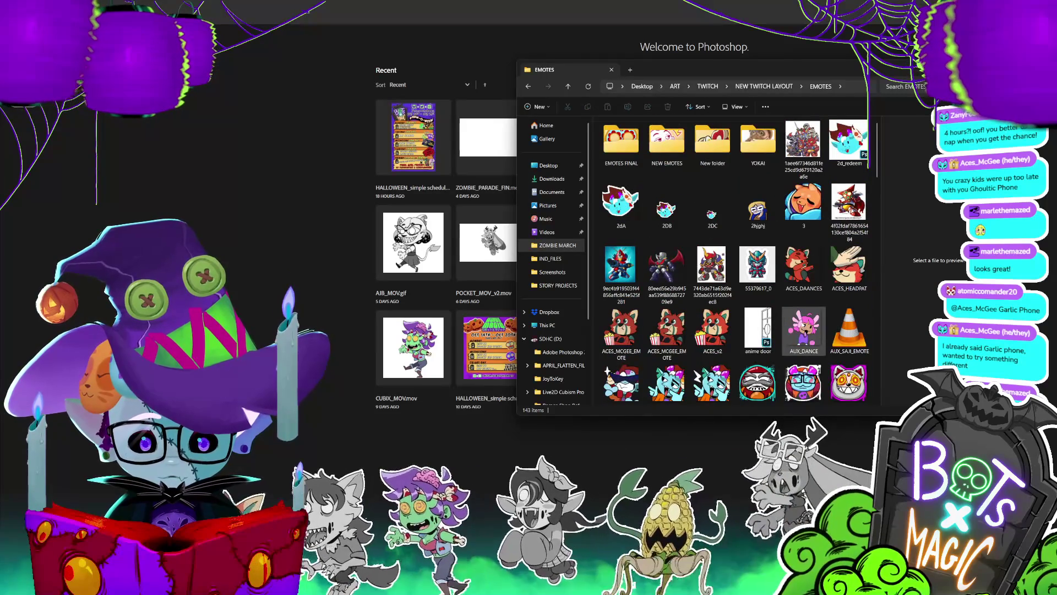
mouse_move(850, 330)
mouse_down()
mouse_move(721, 269)
mouse_move(296, 259)
mouse_up()
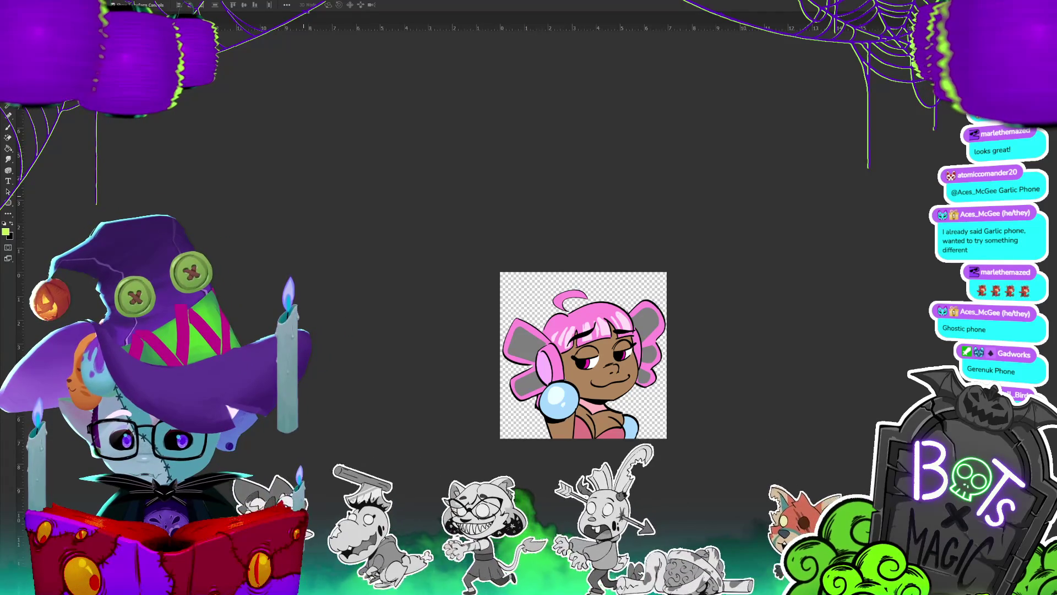
- Open Photoshop's File menu to reach the Export submenu
key(alt+f)
- Save a Save for Web (Legacy) copy into NEW TWITCH LAYOUT > EMOTES, then view that folder
mouse_move(55, 107)
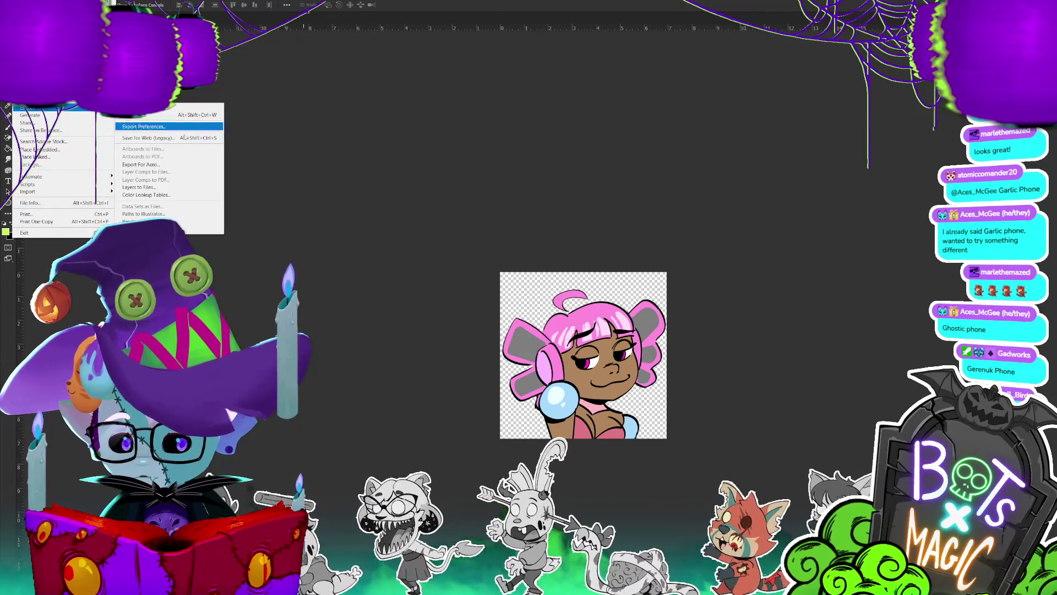
click(185, 138)
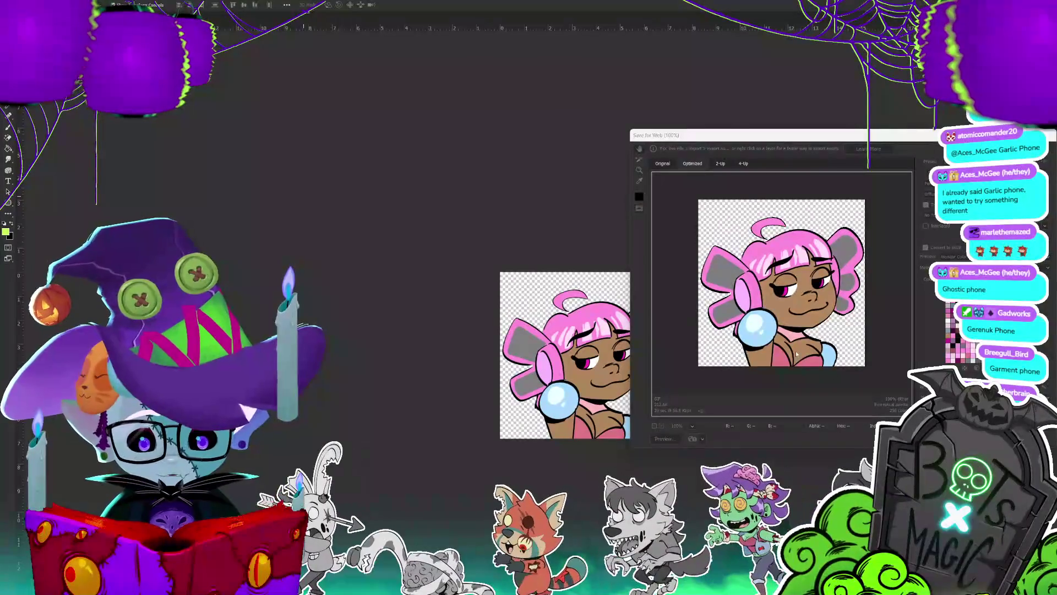
key(Return)
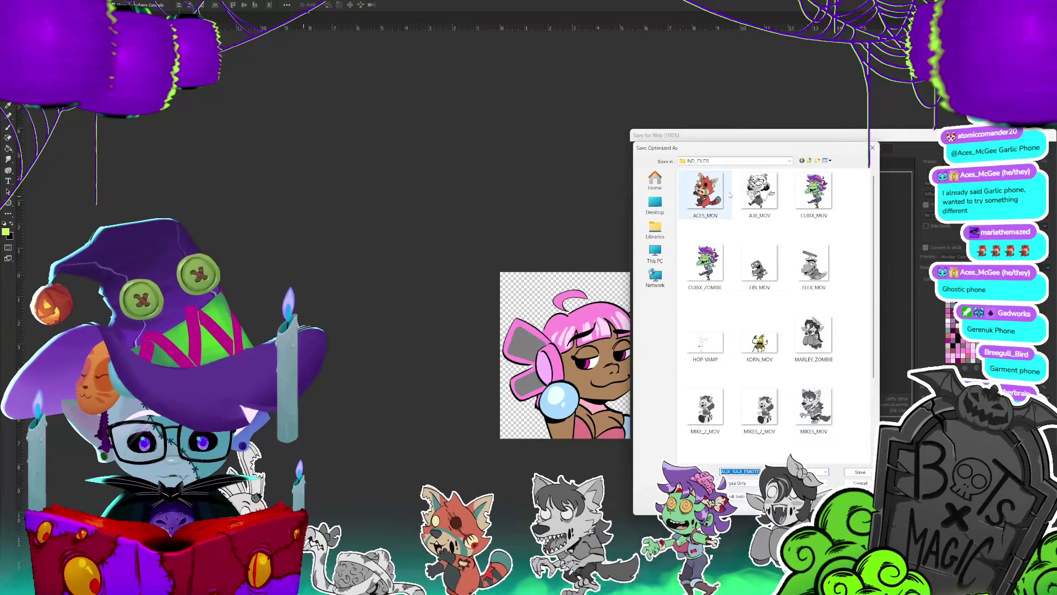
click(790, 161)
scroll(738, 184, up, 2)
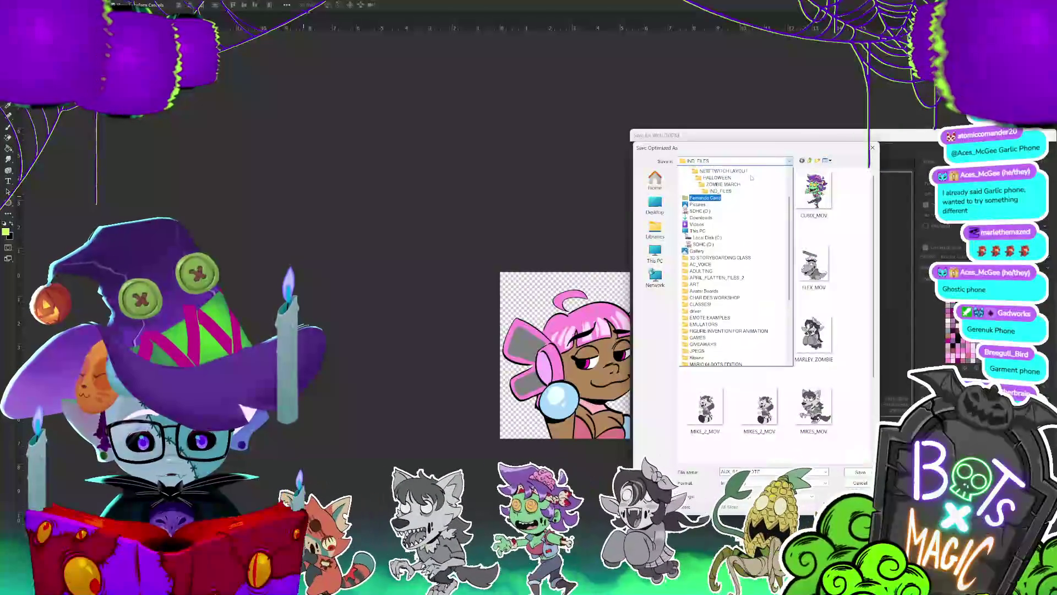
click(725, 189)
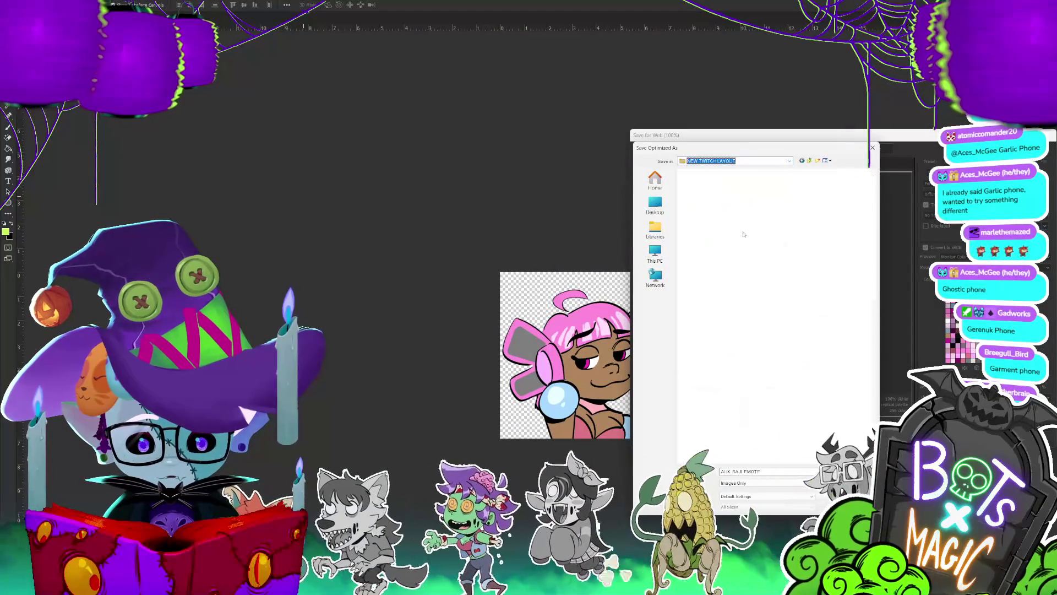
double_click(760, 265)
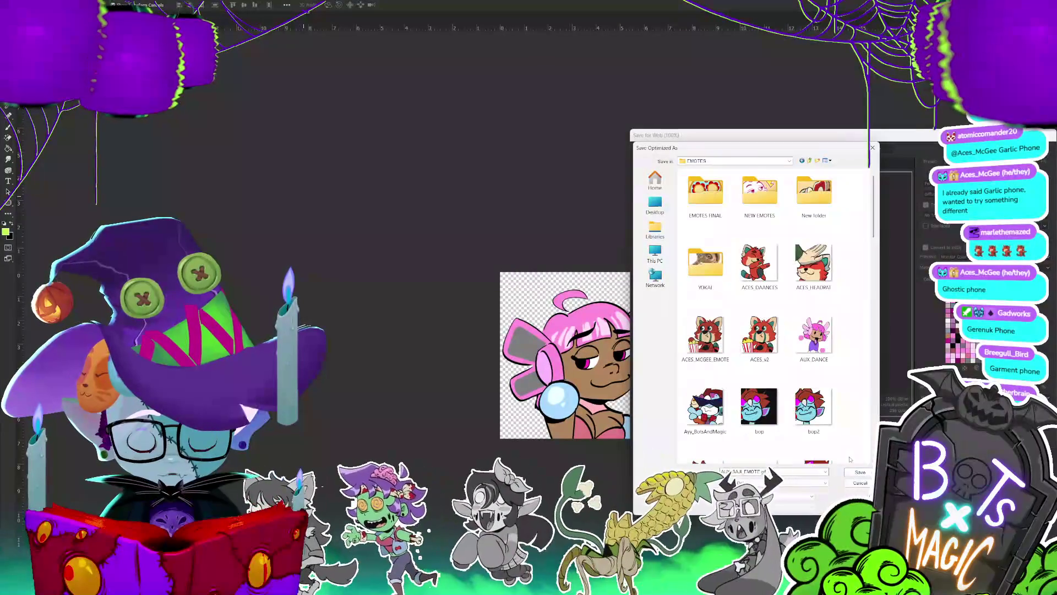
key(Return)
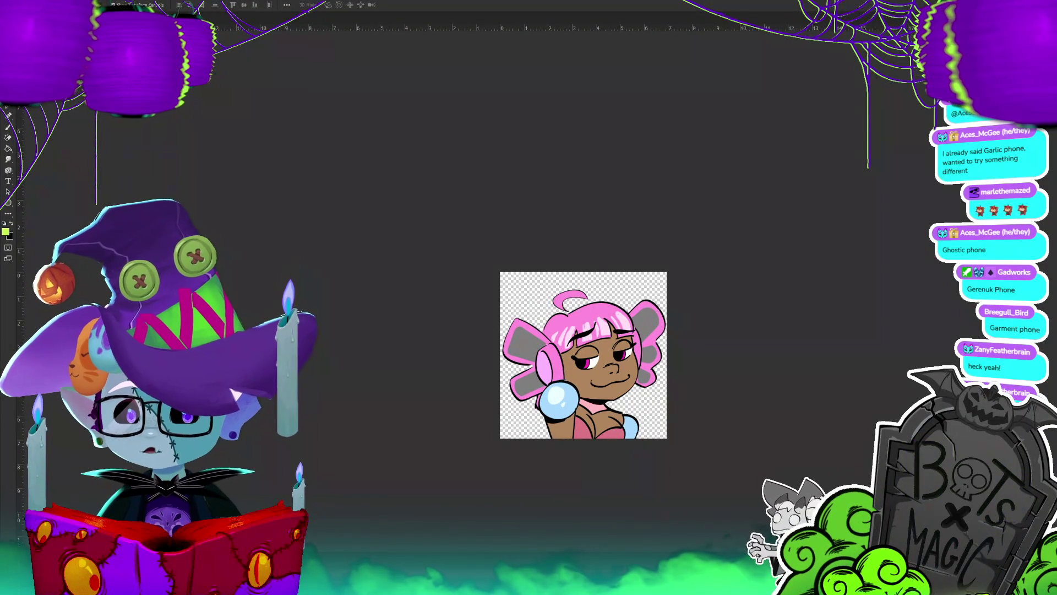
key(alt+Tab)
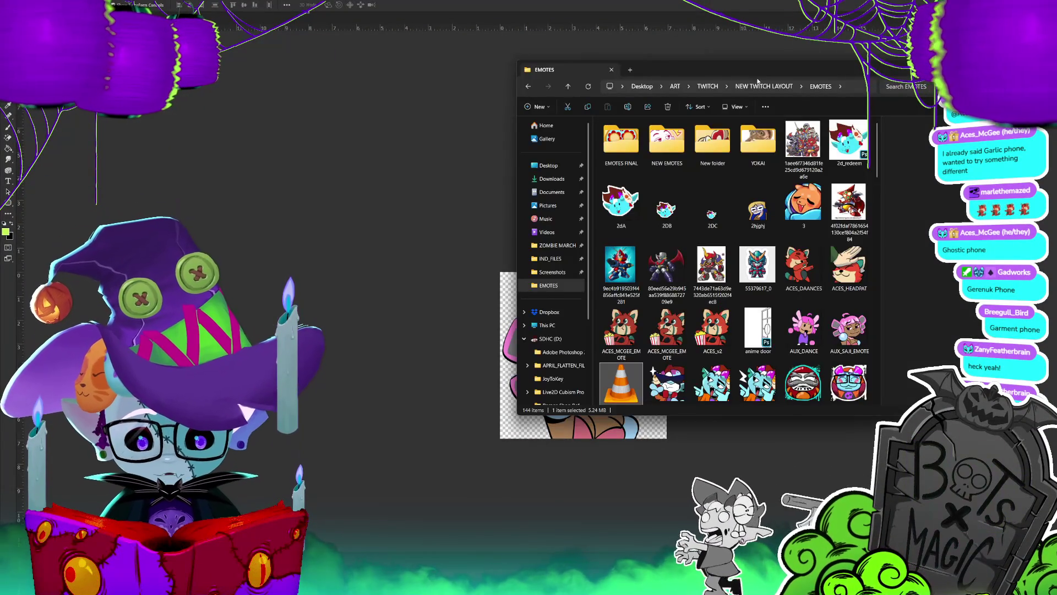
key(alt+Tab)
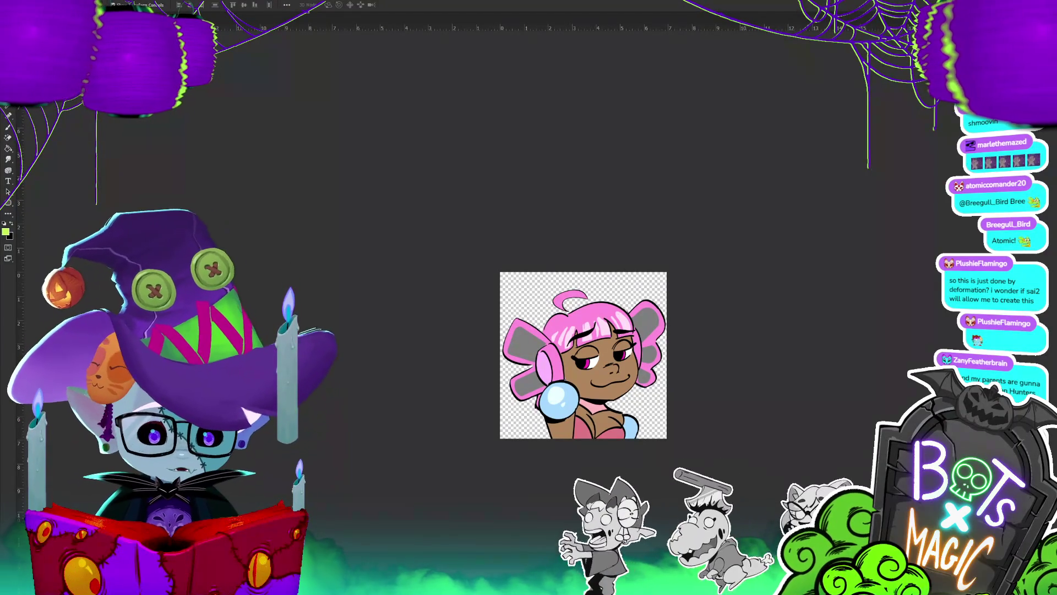
key(ctrl+w)
- Discard changes when closing the document, then save the project with Ctrl+S
click(663, 242)
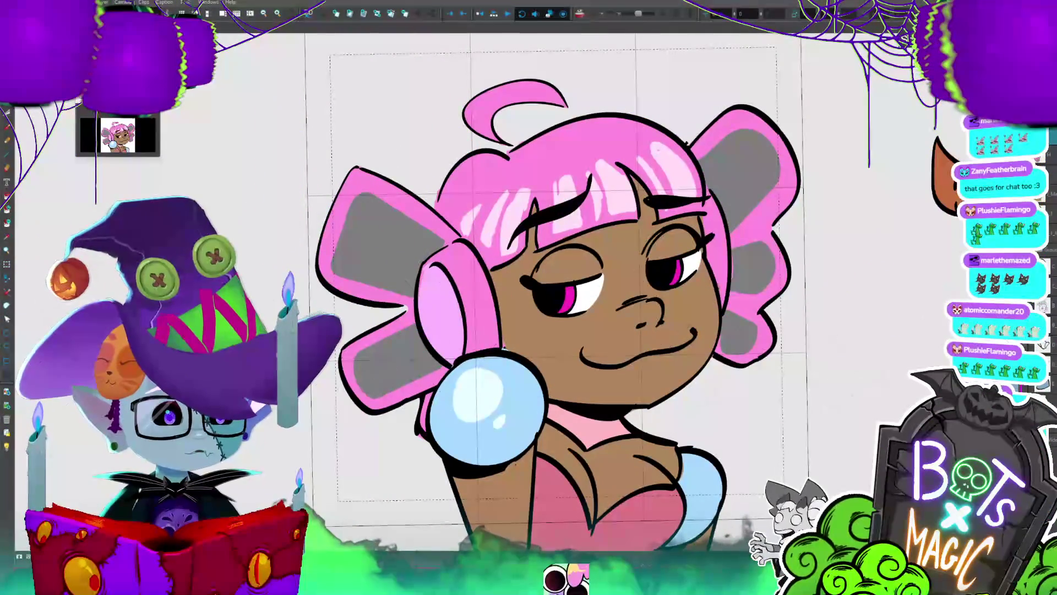
key(ctrl+s)
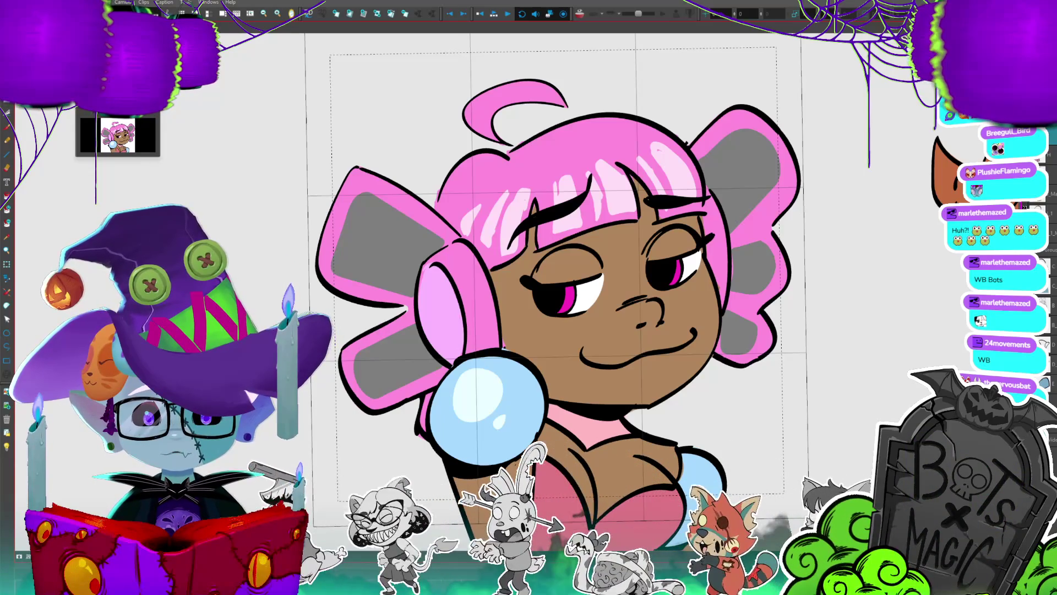
- Move on to the blank gridded canvas and paste the copied bird image onto it
key(super+shift+s)
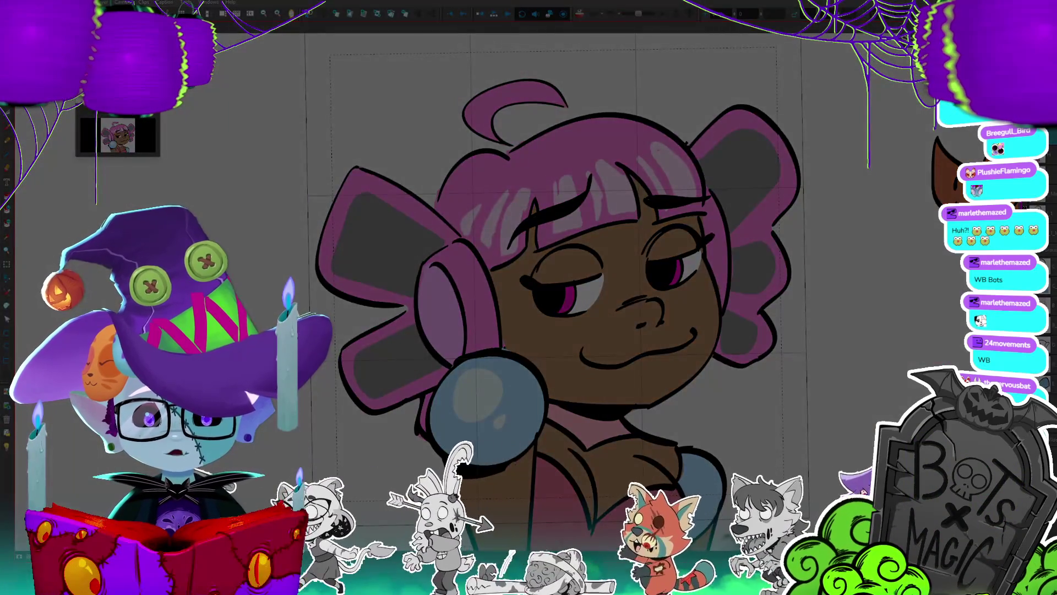
key(Escape)
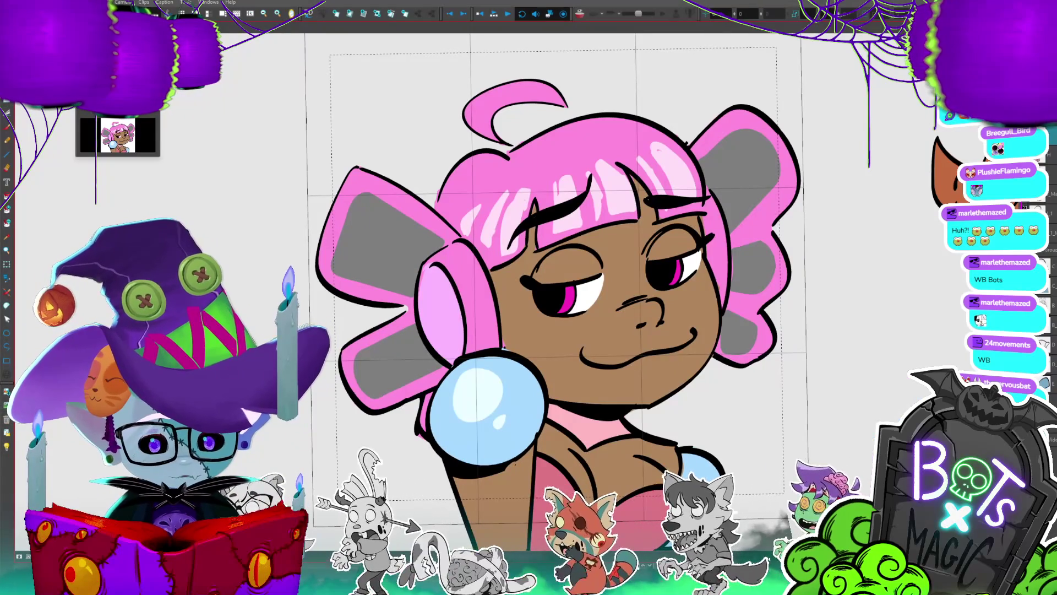
key(period)
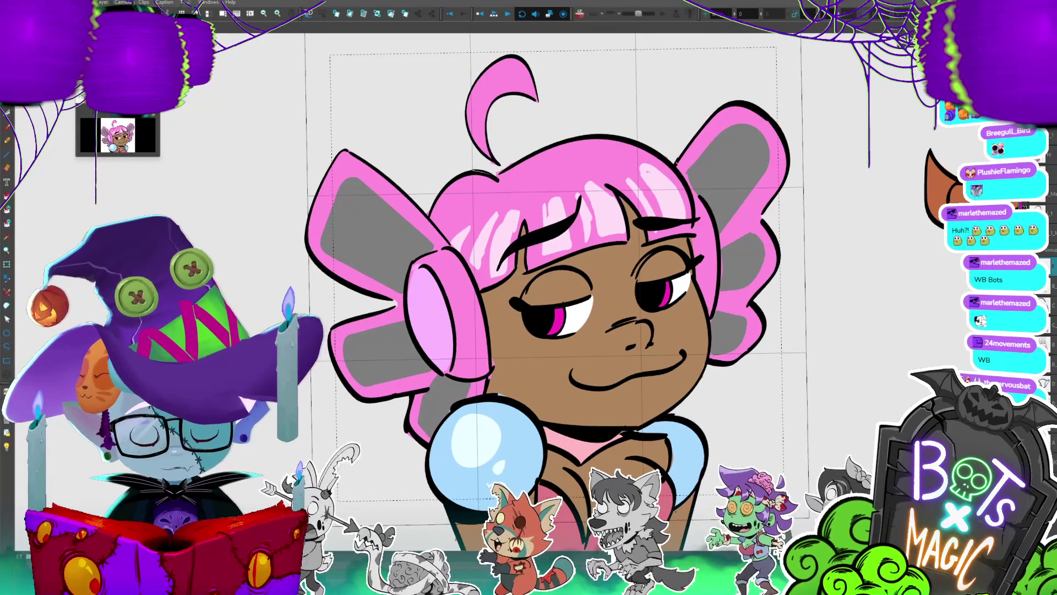
key(period)
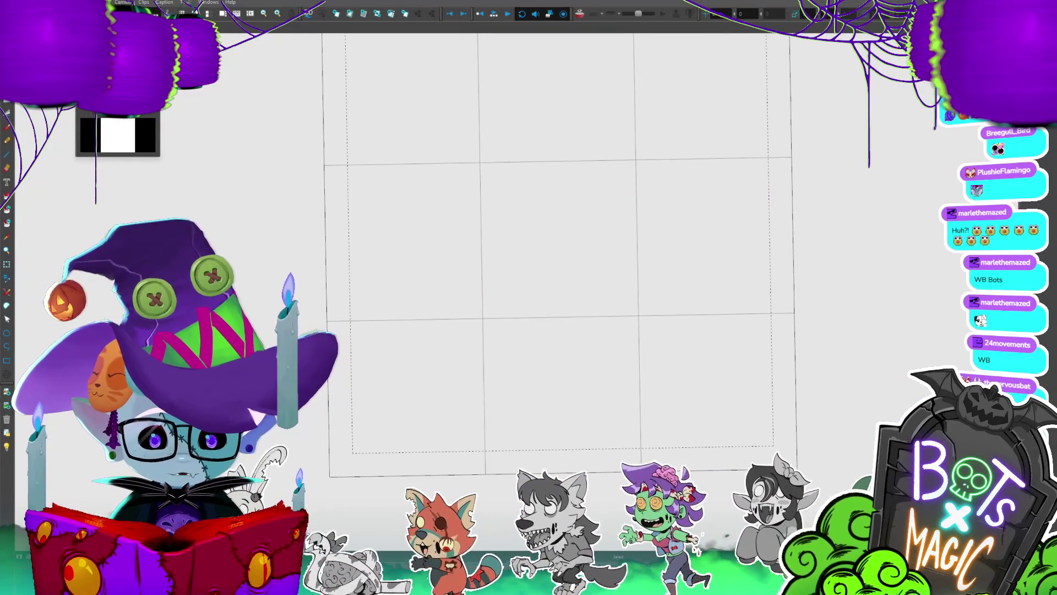
key(ctrl+v)
- Shrink the first bird image, then snip and paste a second bird screenshot and shrink it
mouse_move(815, 531)
mouse_down()
mouse_move(624, 307)
mouse_move(394, 423)
mouse_up()
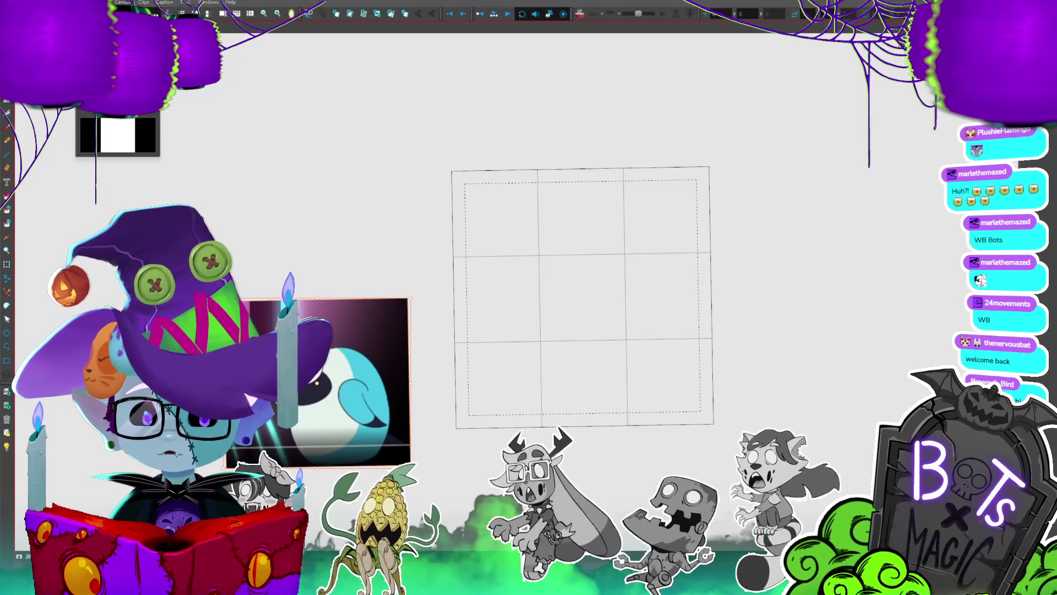
key(super+shift+s)
key(Escape)
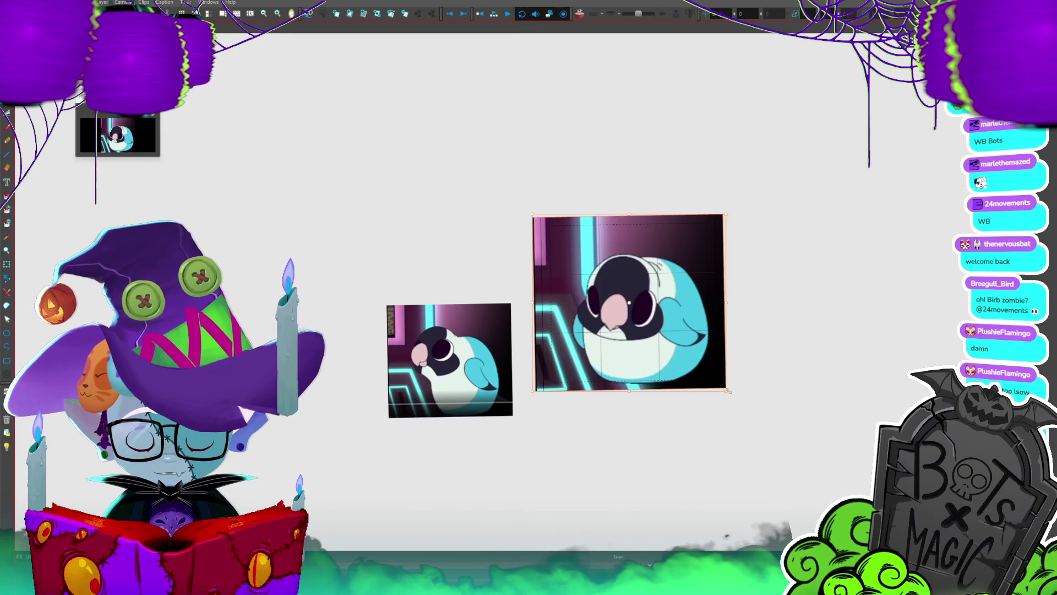
drag(728, 391, 665, 336)
- Place the second bird image above the first reference
mouse_move(494, 282)
mouse_down()
mouse_move(517, 298)
mouse_move(505, 297)
mouse_up()
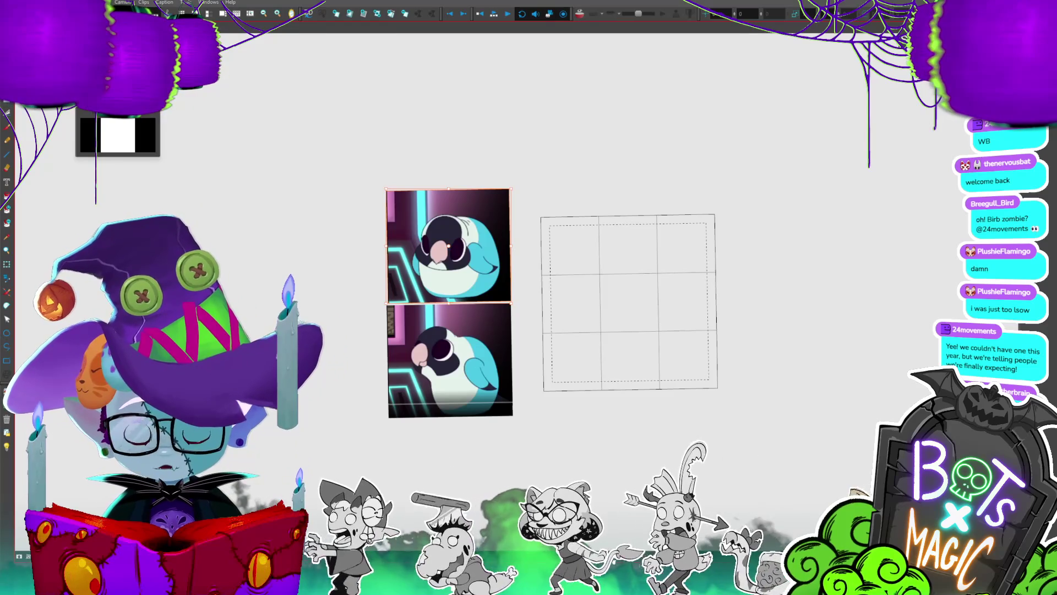
scroll(415, 278, up, 2)
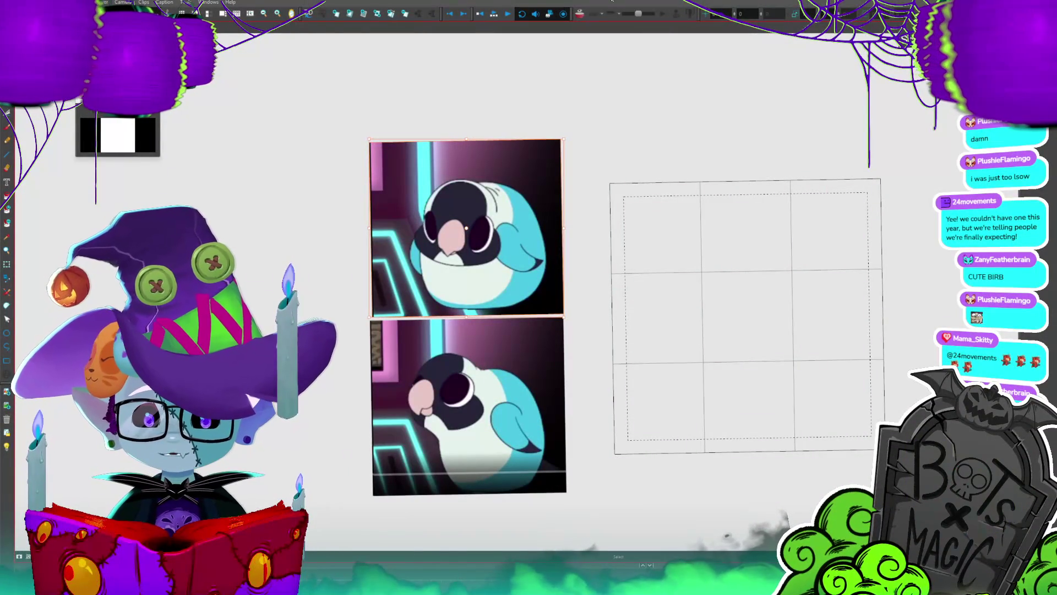
- Snip and paste a third bird screenshot, then shrink it and settle it atop the stack
key(super+shift+s)
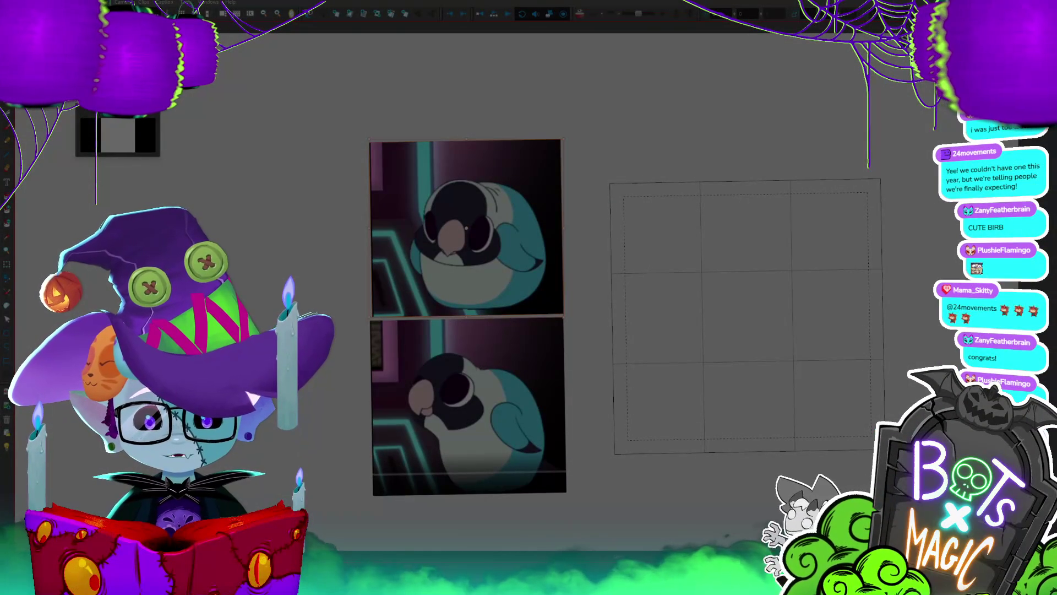
key(Escape)
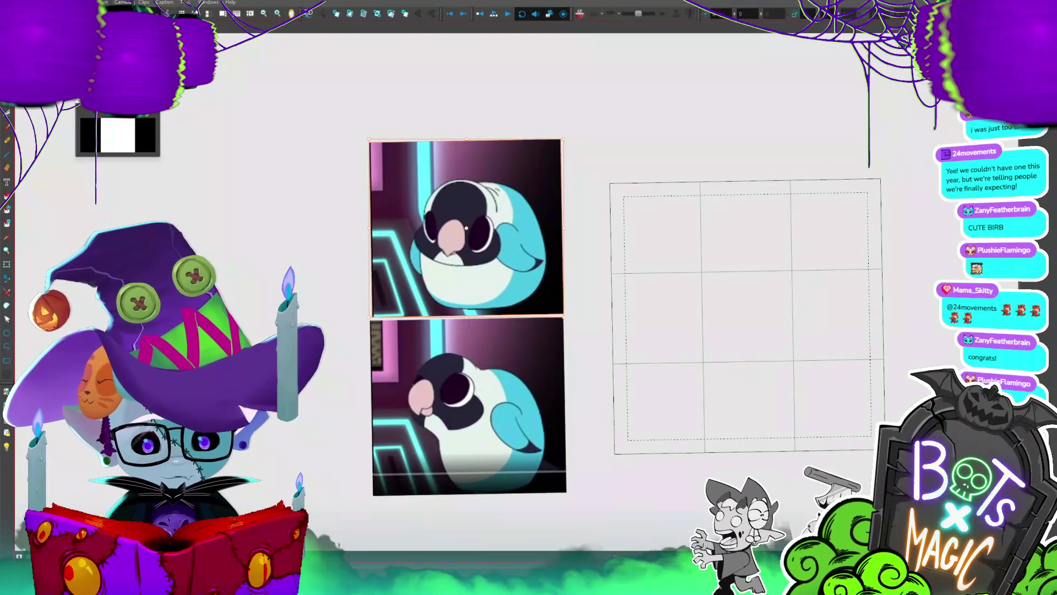
key(ctrl+v)
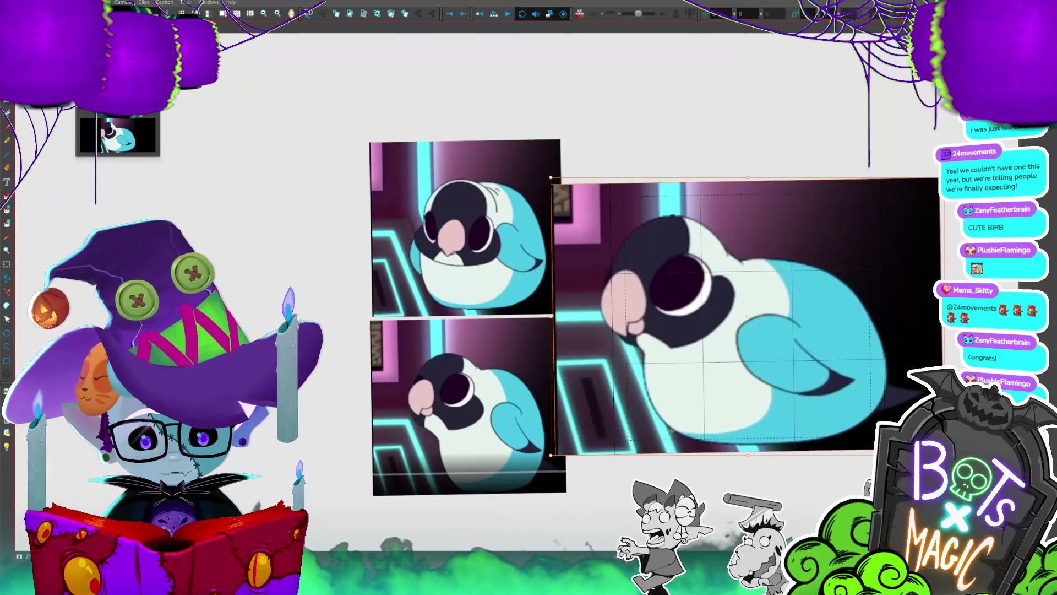
drag(939, 456, 813, 359)
drag(563, 147, 563, 146)
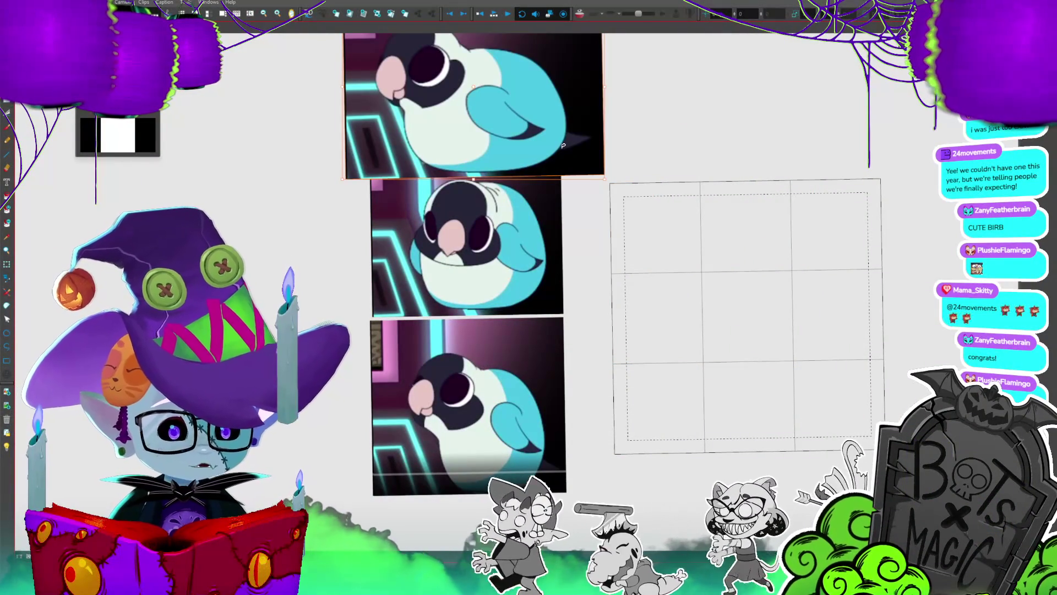
drag(730, 268, 771, 398)
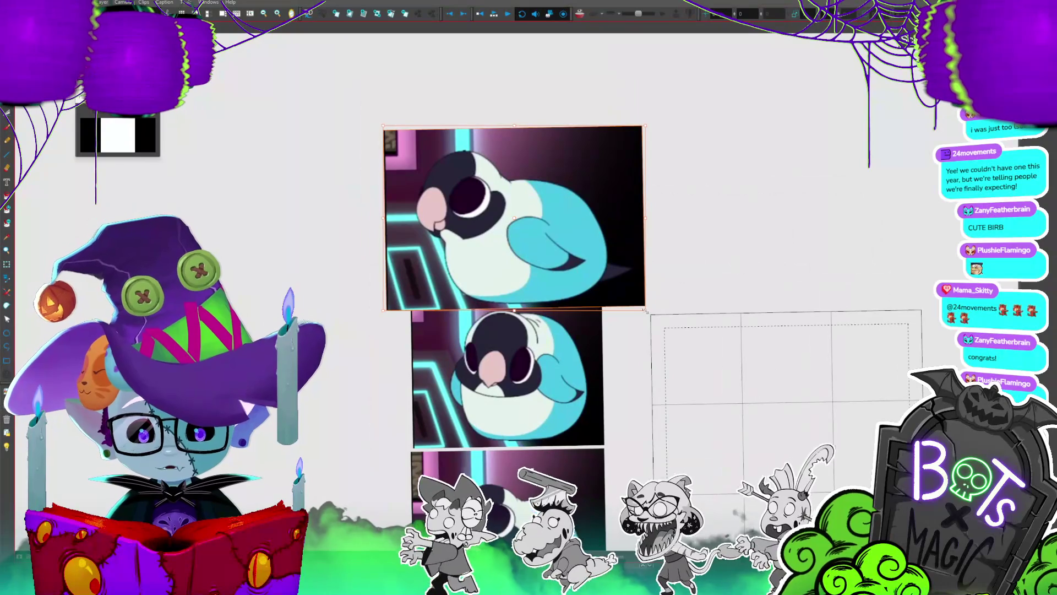
drag(645, 310, 582, 265)
drag(565, 217, 584, 251)
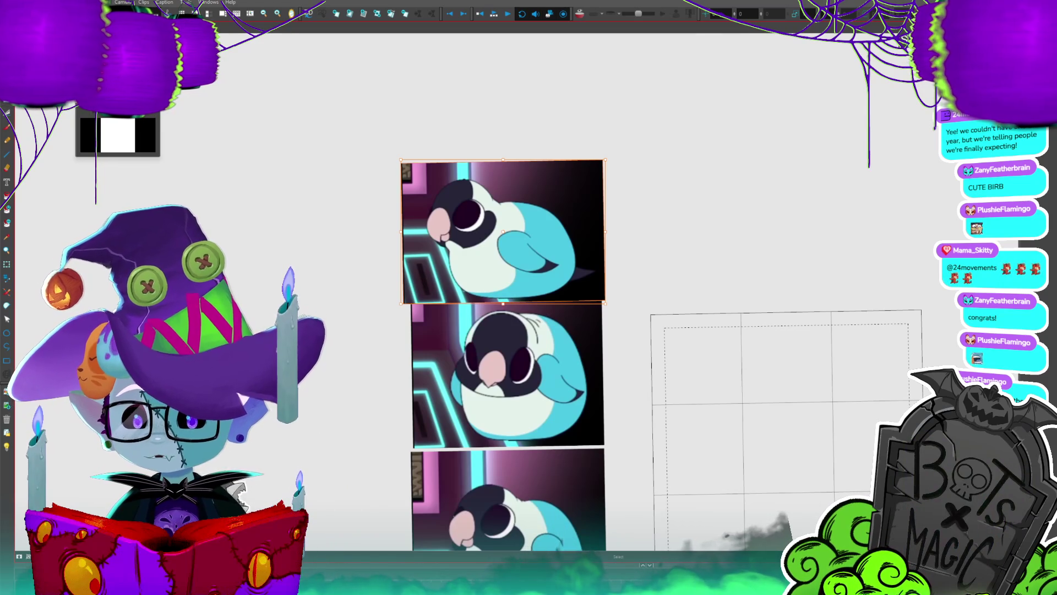
- Paste a fourth bird screenshot and arrange the references into a two-by-two block
key(super+s)
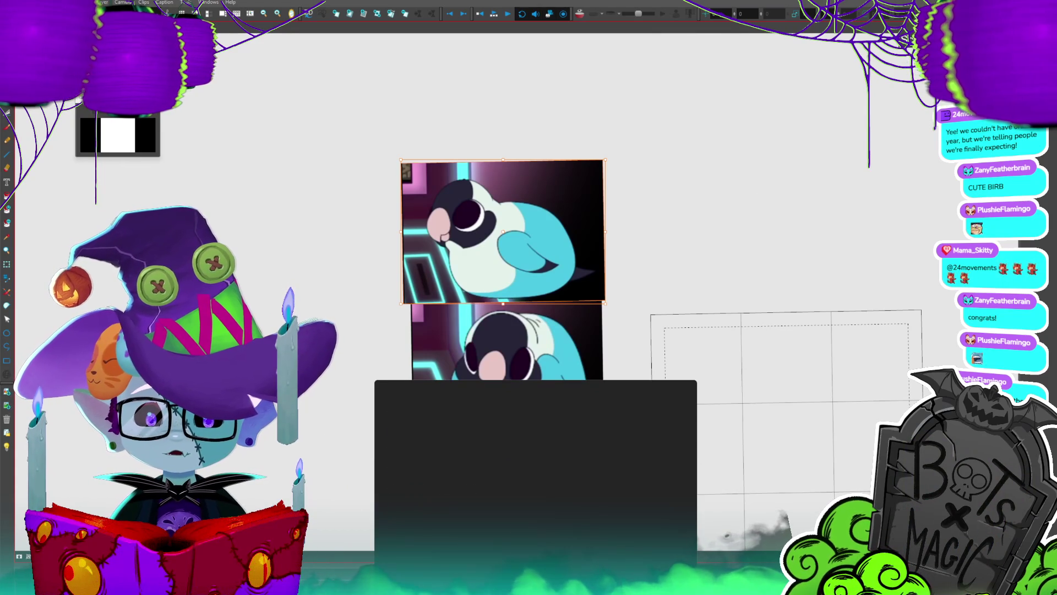
key(Escape)
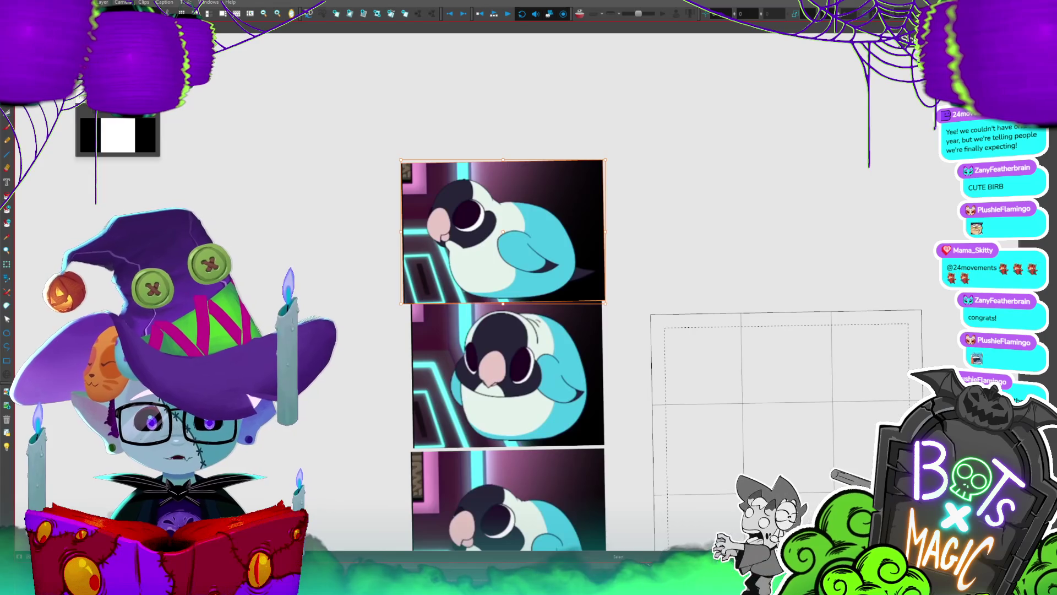
key(super+shift+s)
key(Escape)
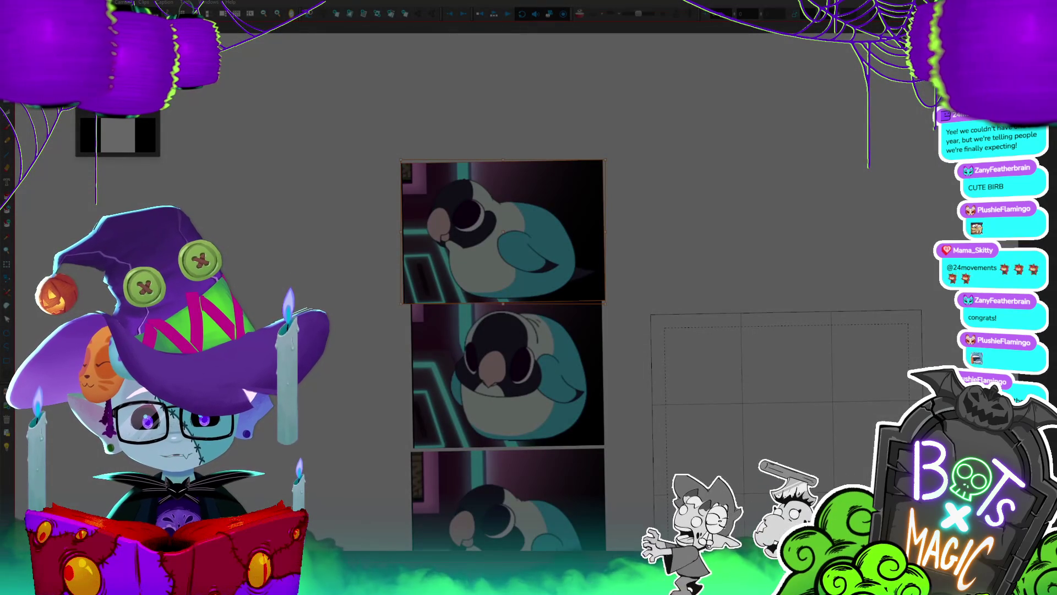
key(ctrl+v)
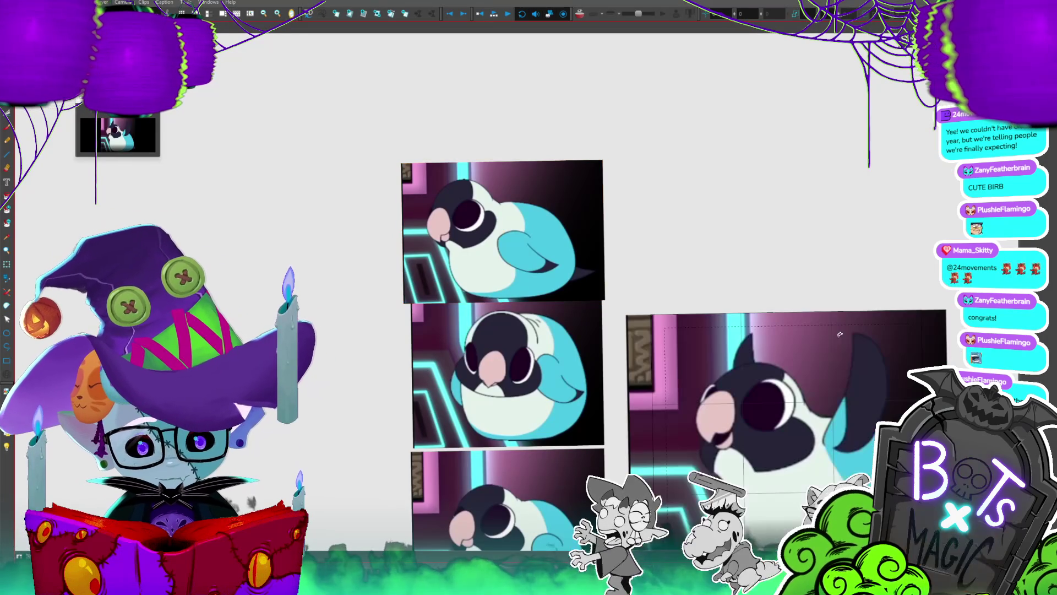
drag(953, 310, 611, 138)
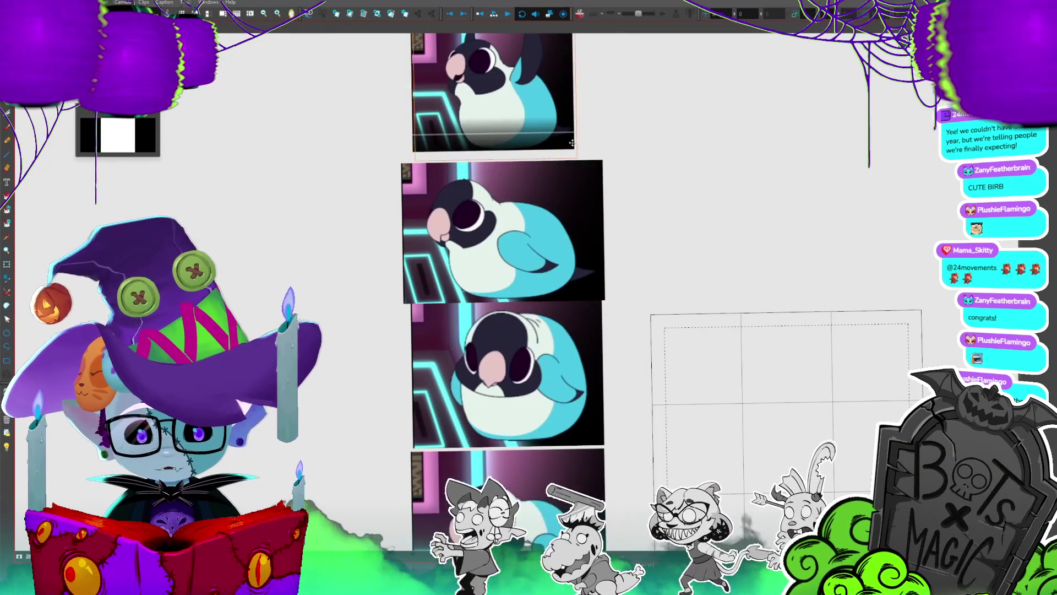
scroll(488, 298, up, 3)
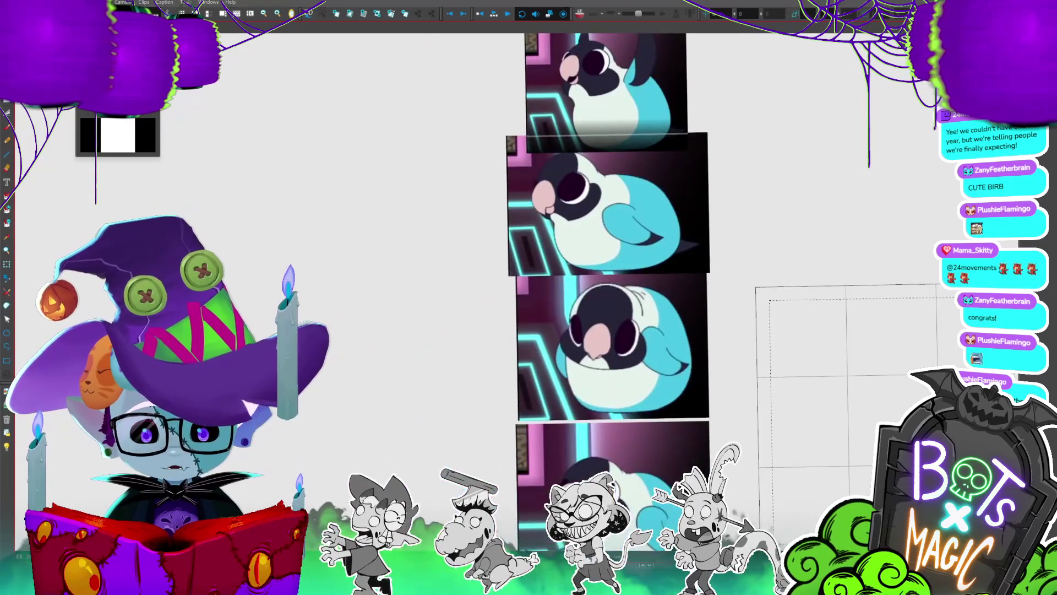
scroll(584, 297, down, 3)
drag(562, 133, 445, 319)
drag(665, 262, 618, 303)
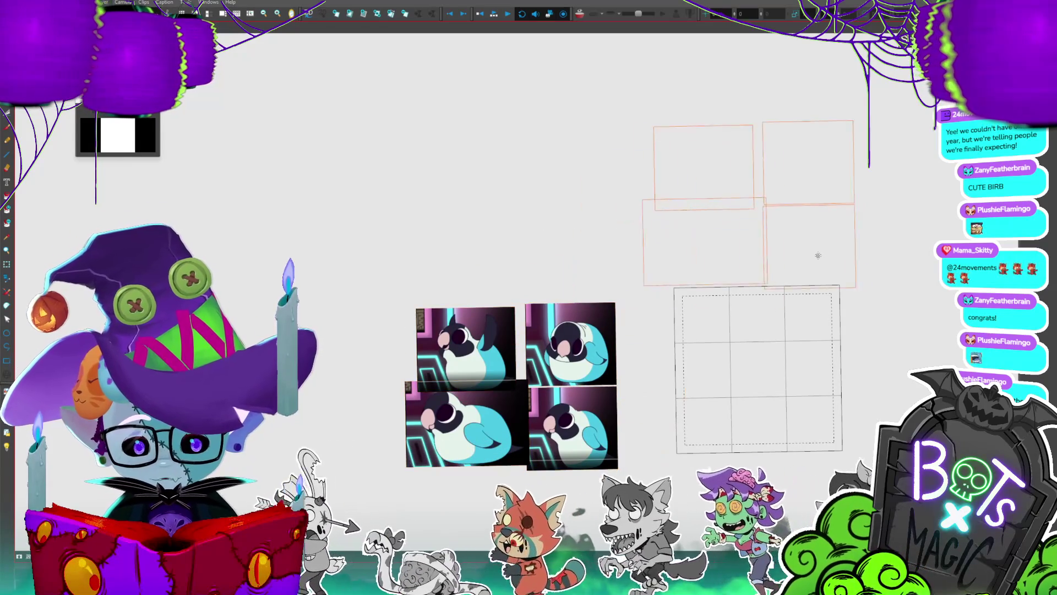
- Move the four bird references above the grid and remove the black curve stroke
drag(611, 462, 858, 286)
scroll(806, 183, up, 2)
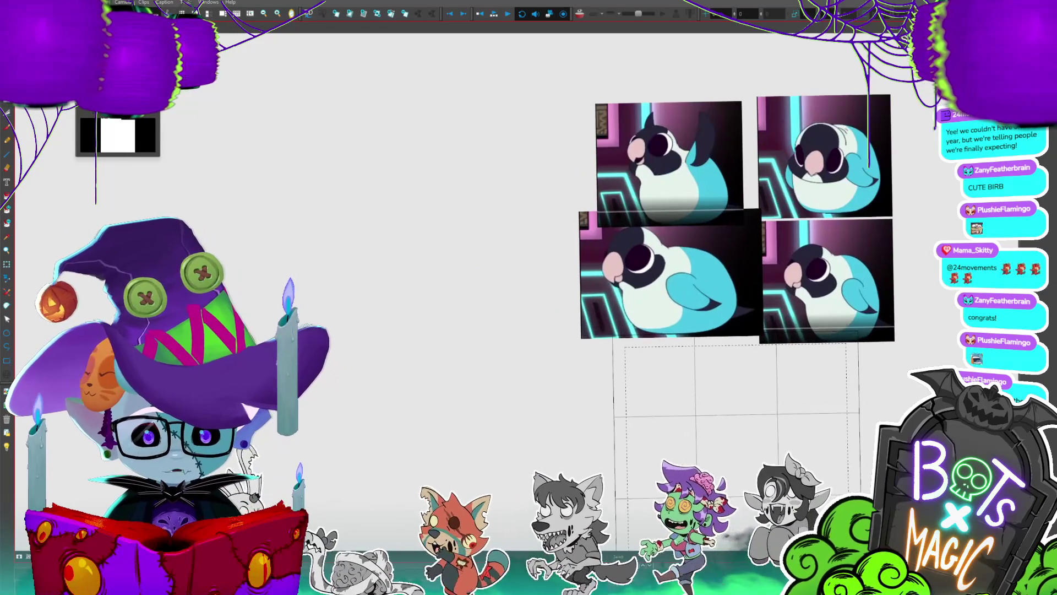
drag(716, 275, 679, 164)
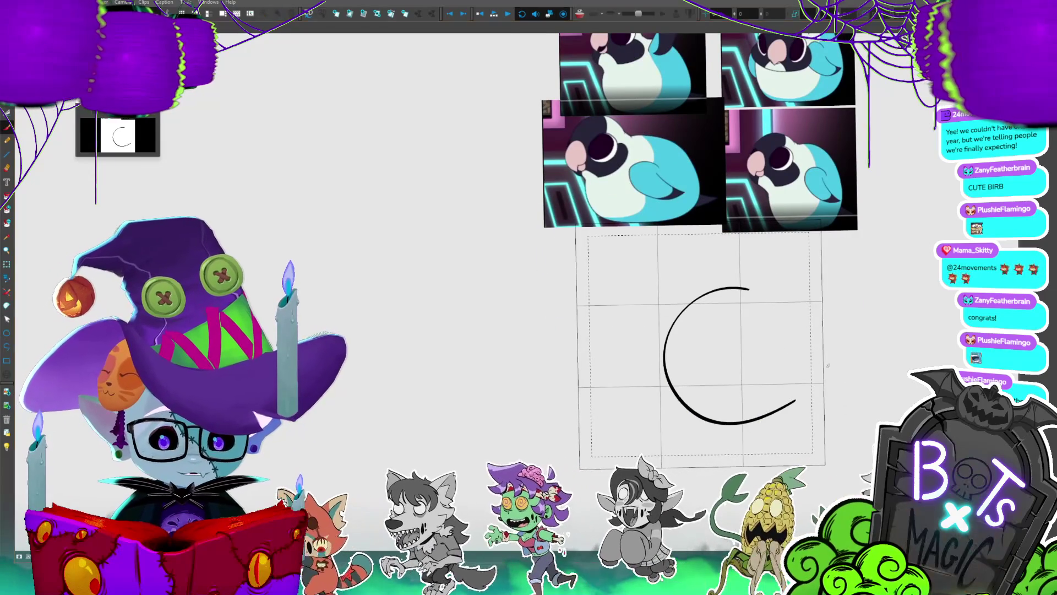
key(Delete)
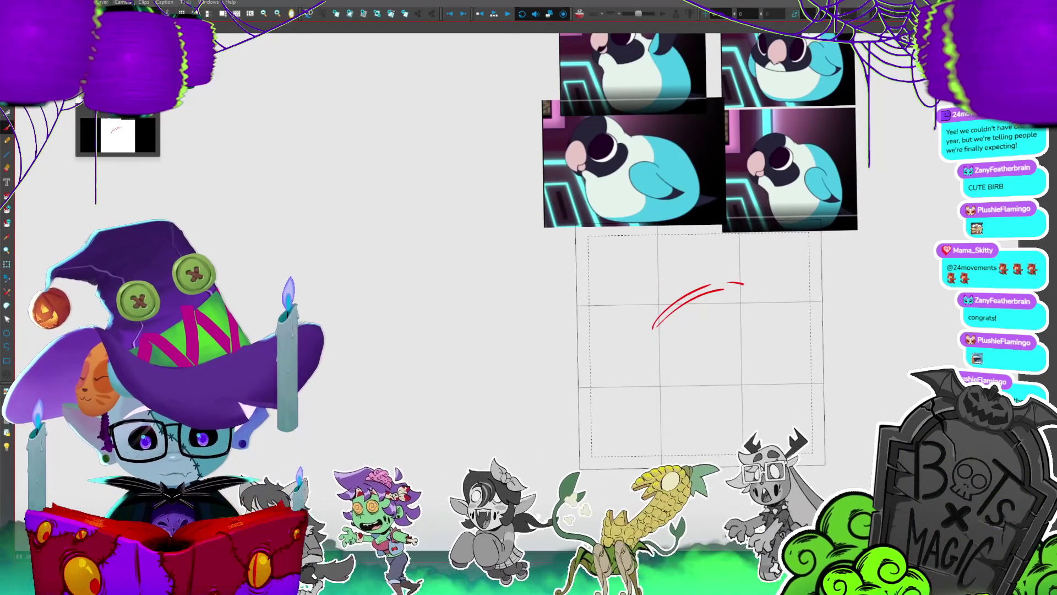
- Sketch a red oval body with a head circle at its top-left
drag(728, 282, 811, 352)
mouse_move(655, 325)
mouse_down()
mouse_move(621, 373)
mouse_move(682, 418)
mouse_up()
drag(810, 330, 780, 410)
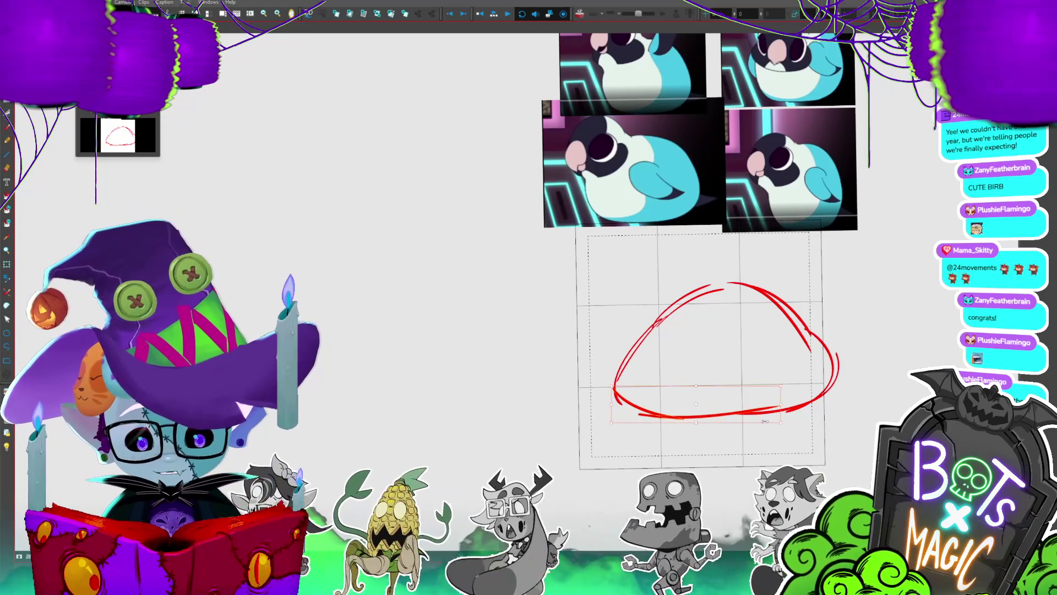
drag(606, 380, 810, 426)
mouse_move(633, 257)
mouse_down()
mouse_move(606, 282)
mouse_move(630, 353)
mouse_up()
key(2)
key(2)
key(Escape)
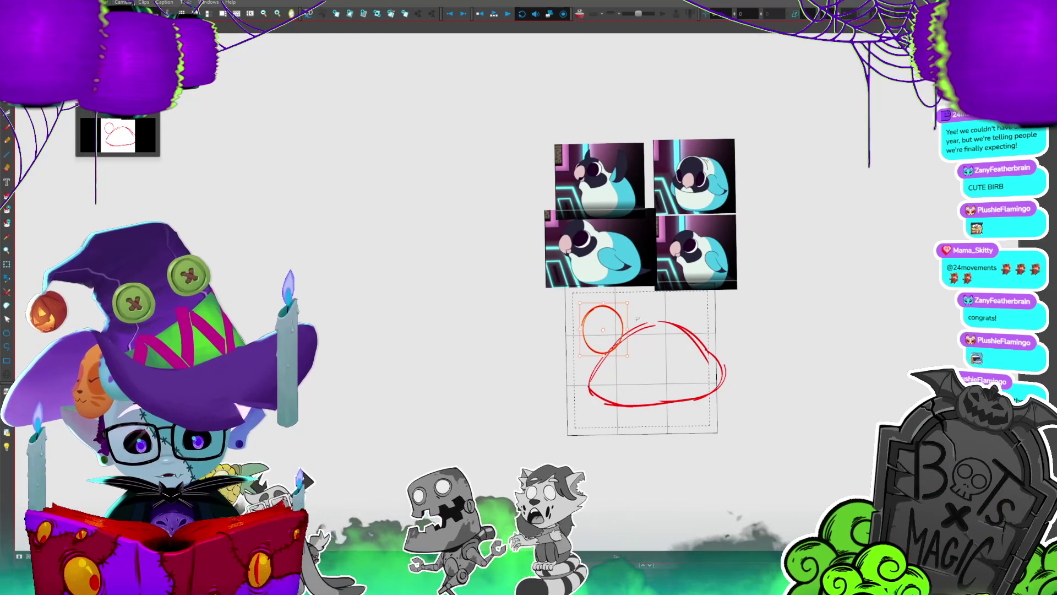
- Move the references left of the sketch, add small red strokes, then clear the rough
drag(642, 214, 459, 361)
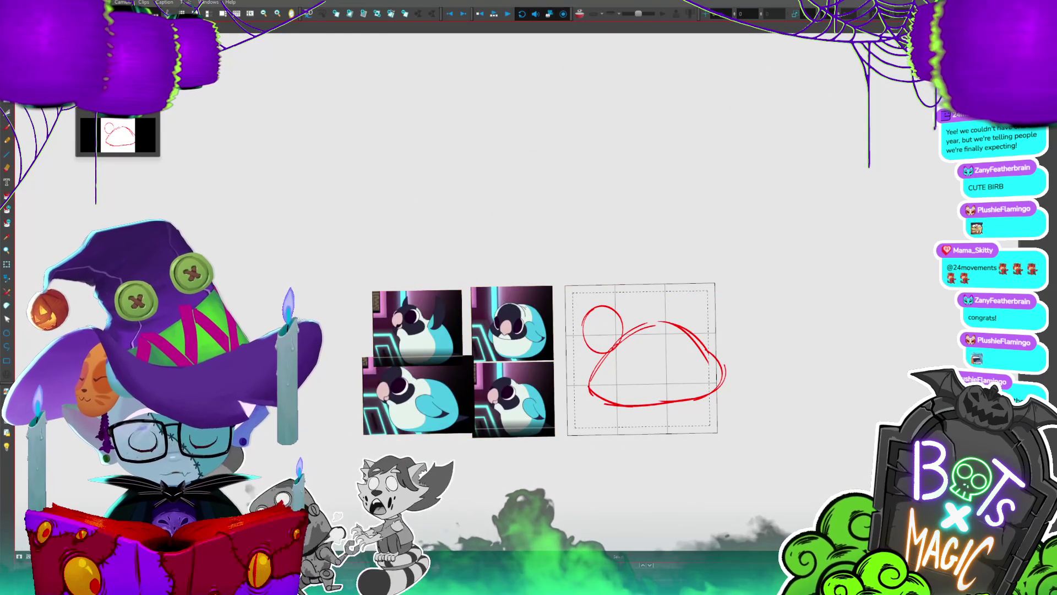
drag(576, 355, 653, 285)
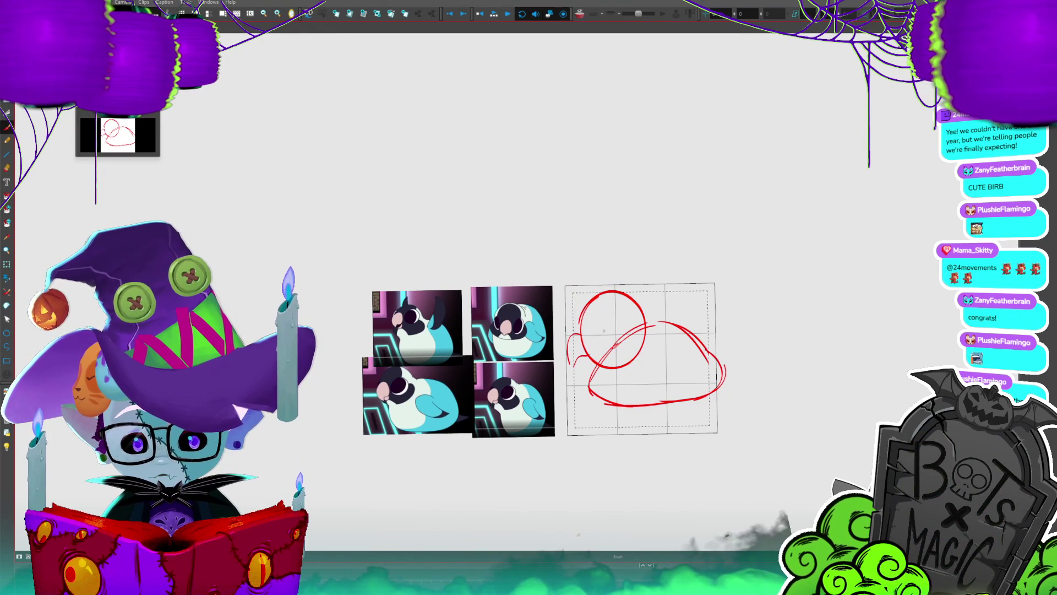
drag(596, 330, 621, 330)
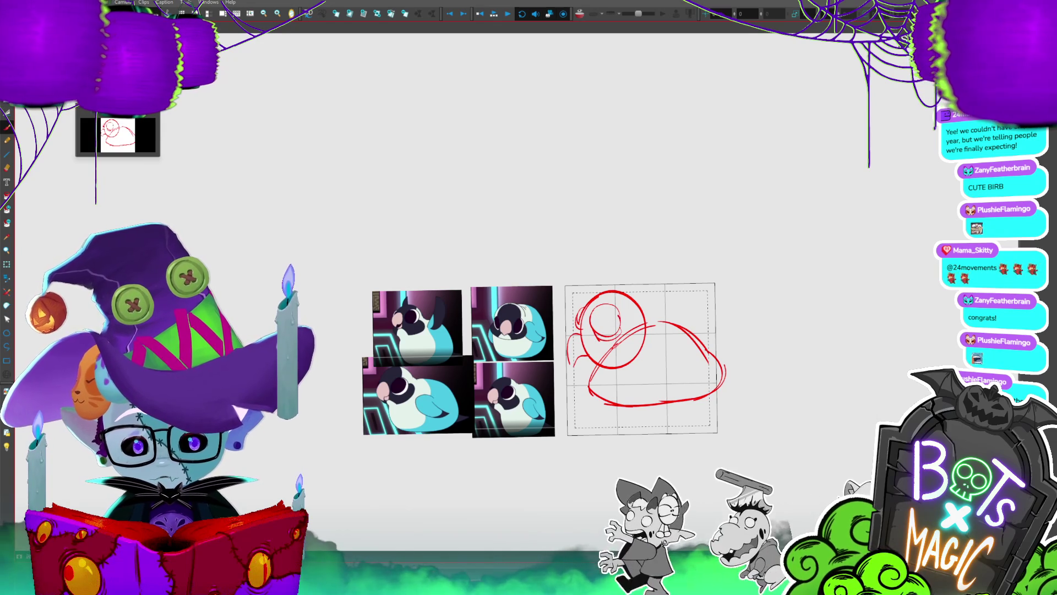
drag(606, 358, 648, 311)
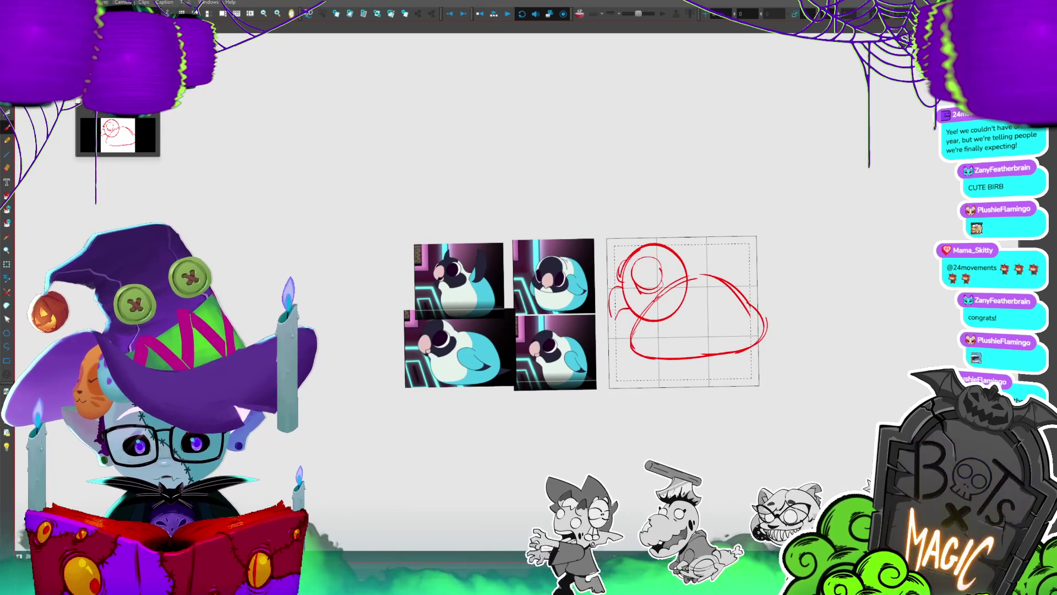
drag(636, 326, 625, 334)
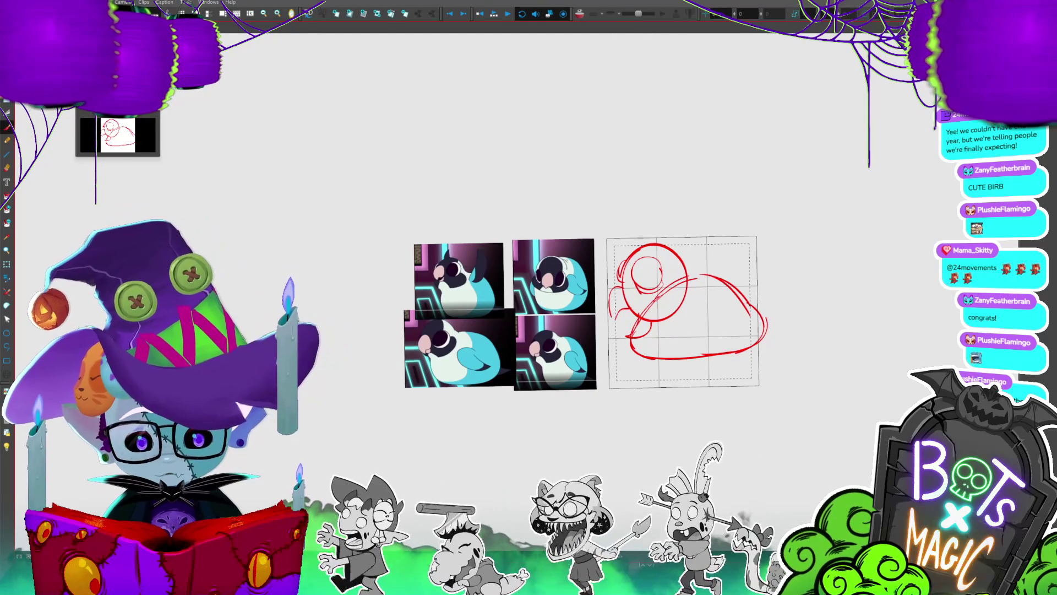
key(Delete)
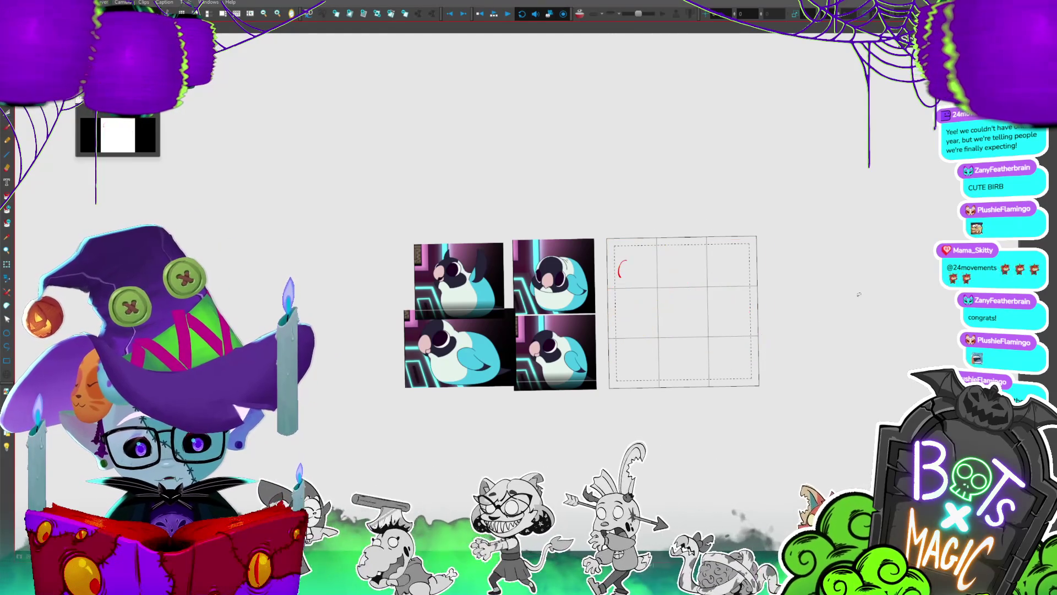
- Remove the leftover mark and try an ellipse for the body, then undo it
key(ctrl+z)
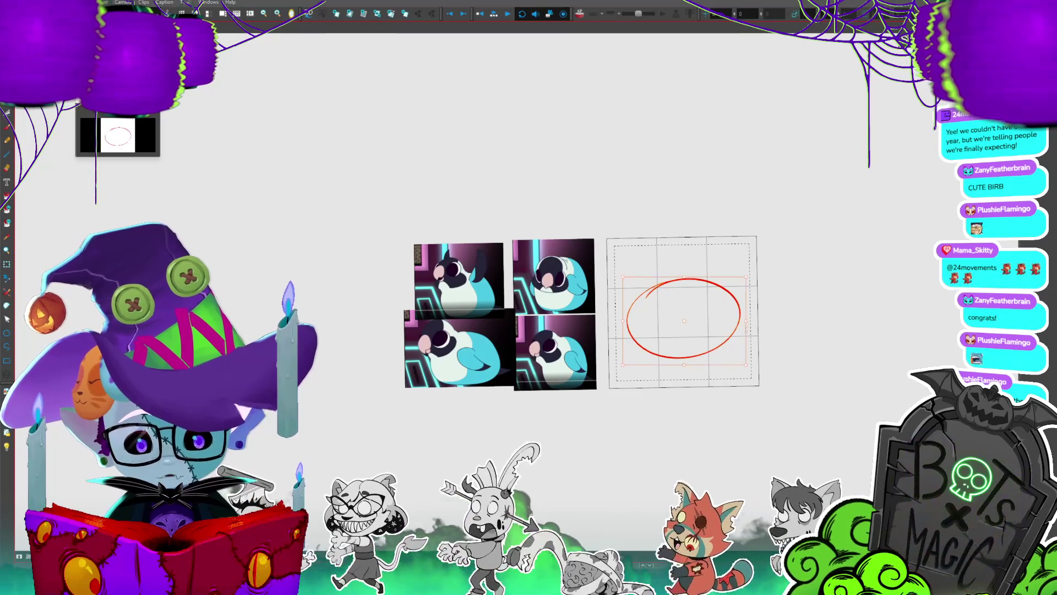
drag(652, 287, 752, 289)
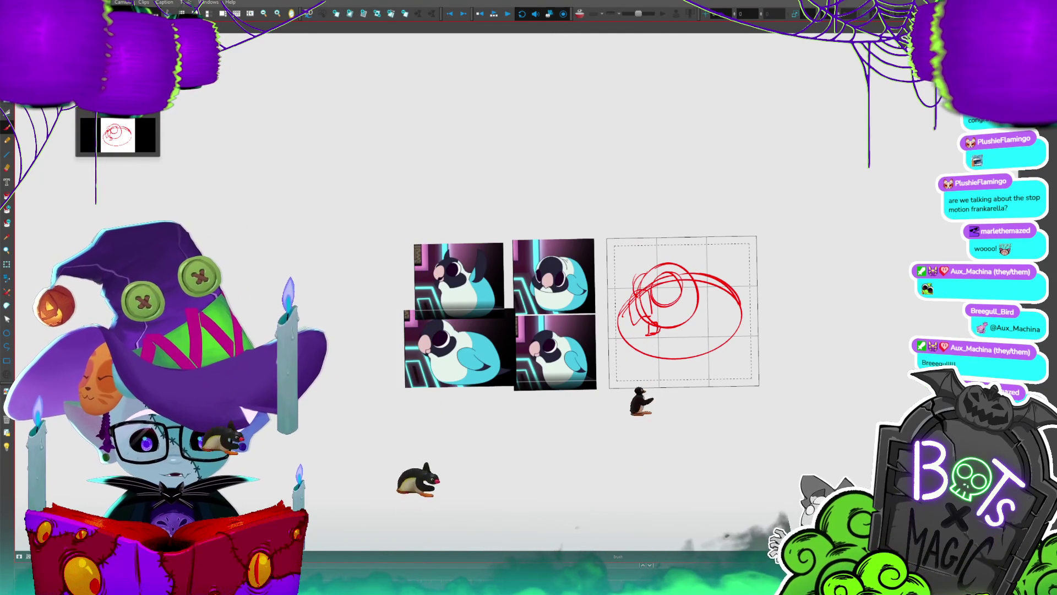
drag(750, 302, 769, 302)
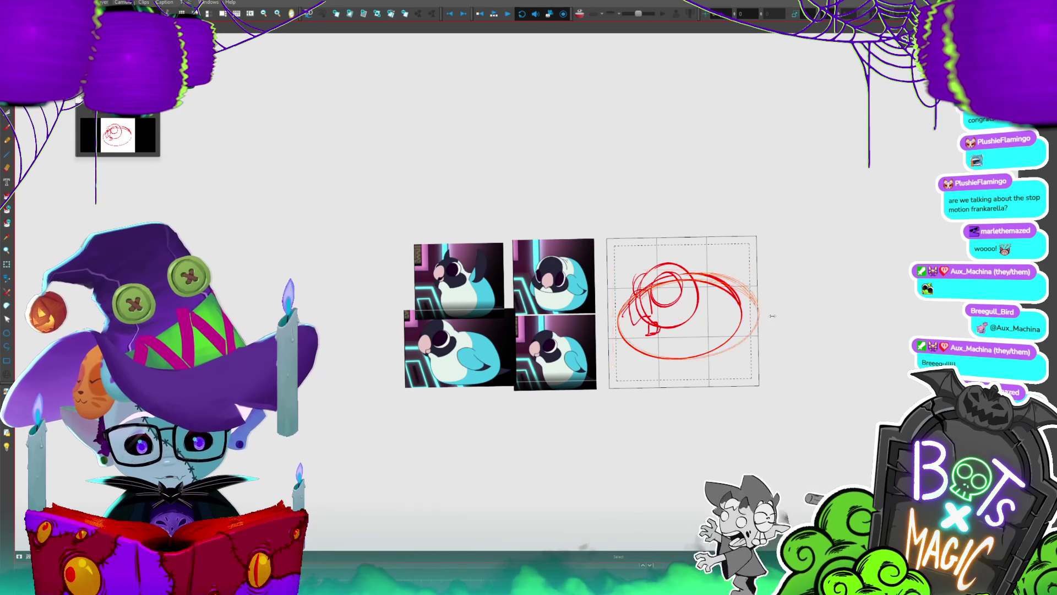
key(ctrl+z)
key(ctrl+z)
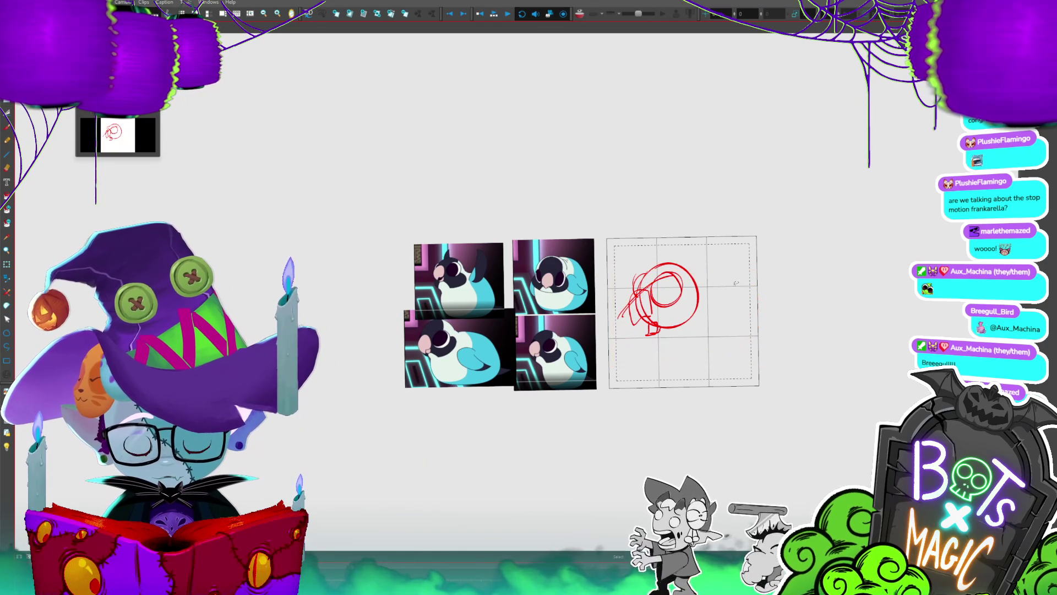
- Draw the body's top, back, underside and right-side arcs; try shrinking it, then undo
drag(652, 270, 763, 311)
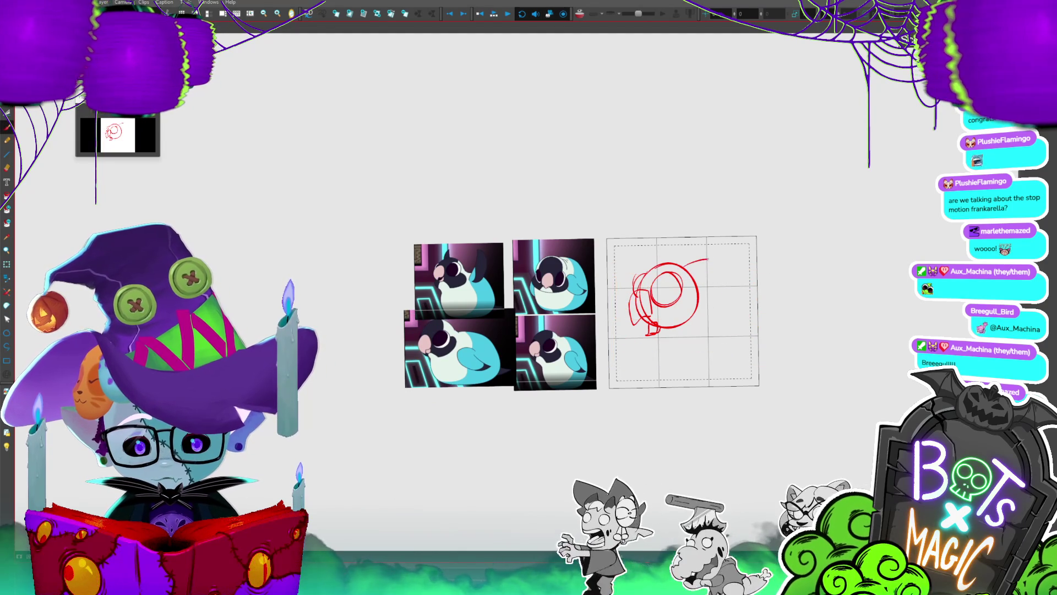
drag(710, 259, 773, 302)
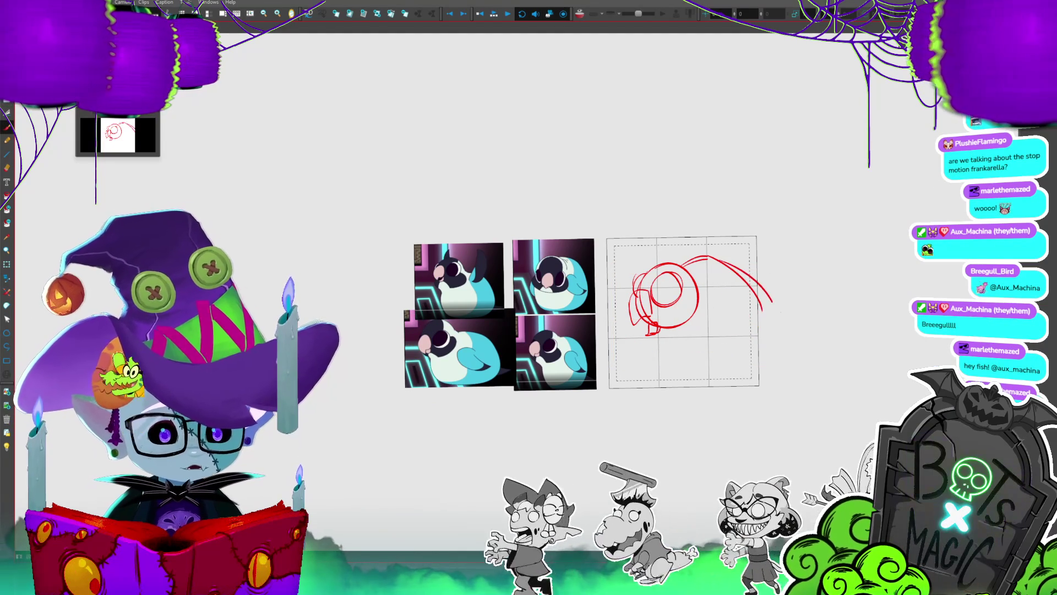
drag(639, 308, 756, 363)
drag(762, 287, 752, 368)
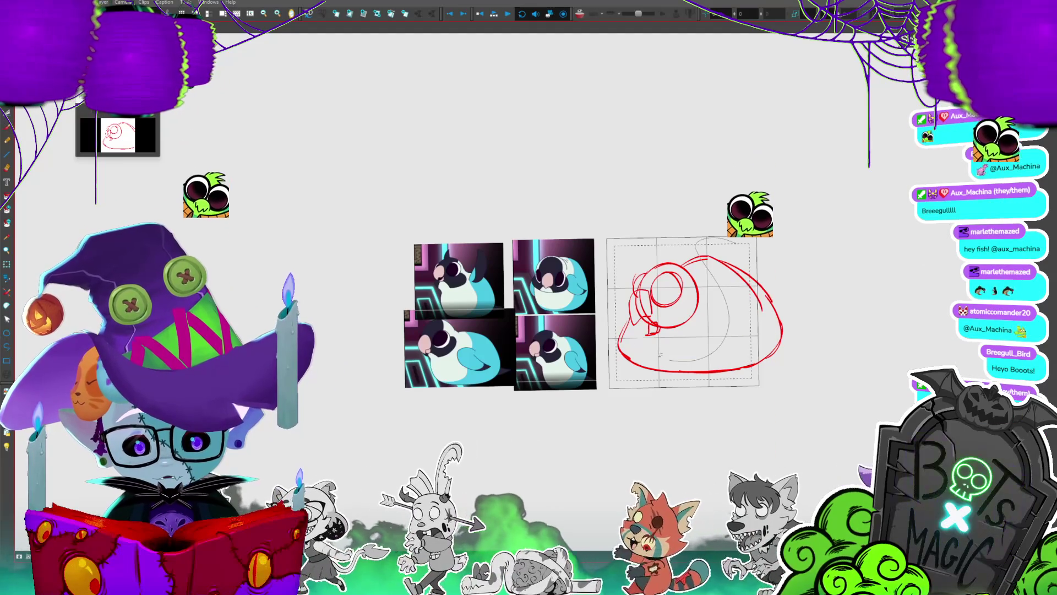
key(ctrl+a)
drag(787, 374, 754, 348)
key(ctrl+z)
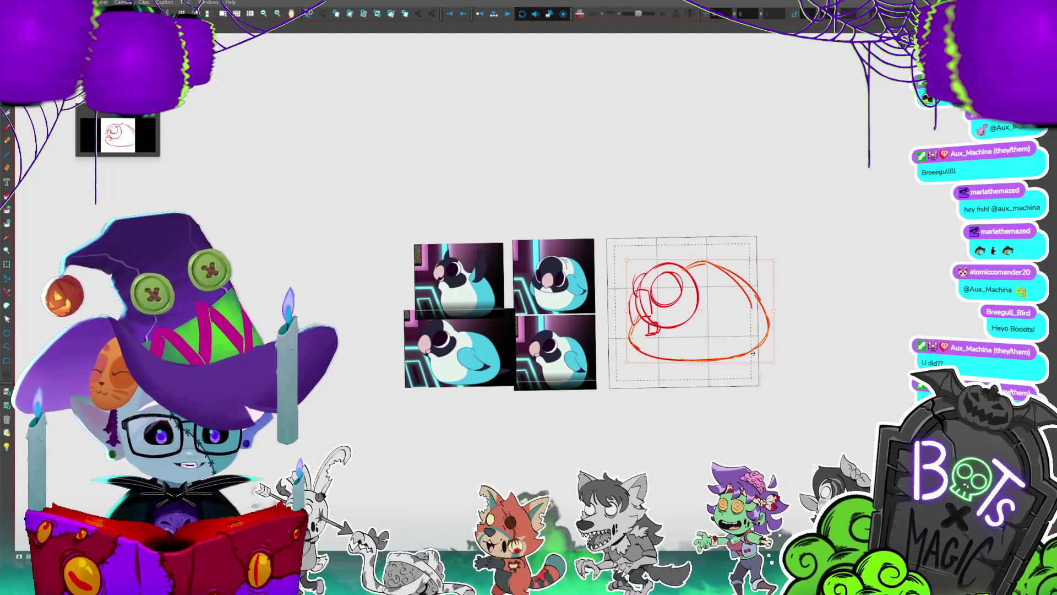
- Nudge the bird sketch slightly right, then zoom in and centre the view on the frame
drag(749, 350, 753, 350)
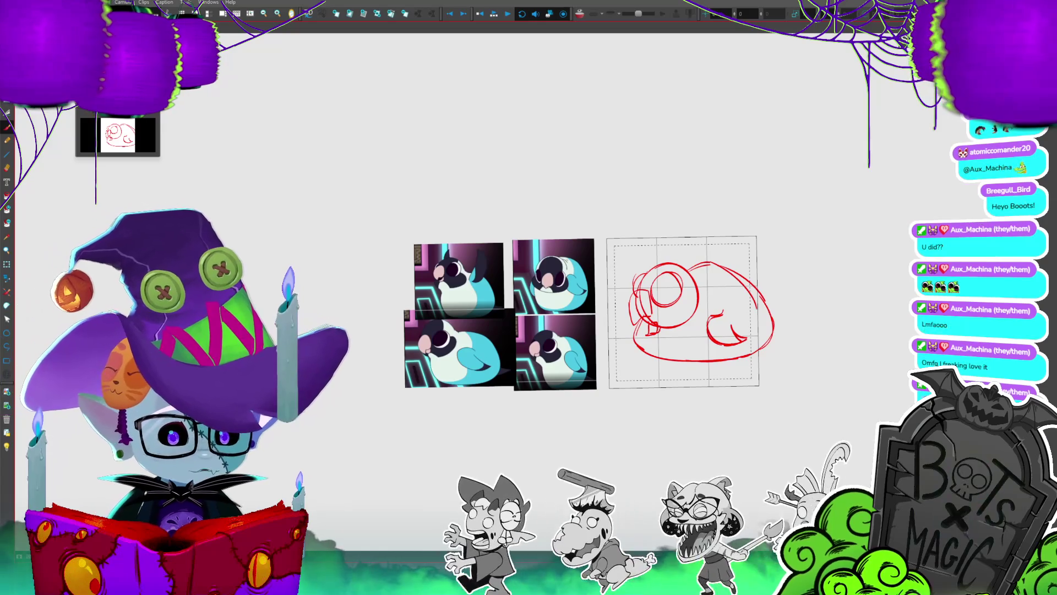
scroll(695, 321, up, 2)
scroll(695, 322, up, 2)
scroll(695, 321, up, 1)
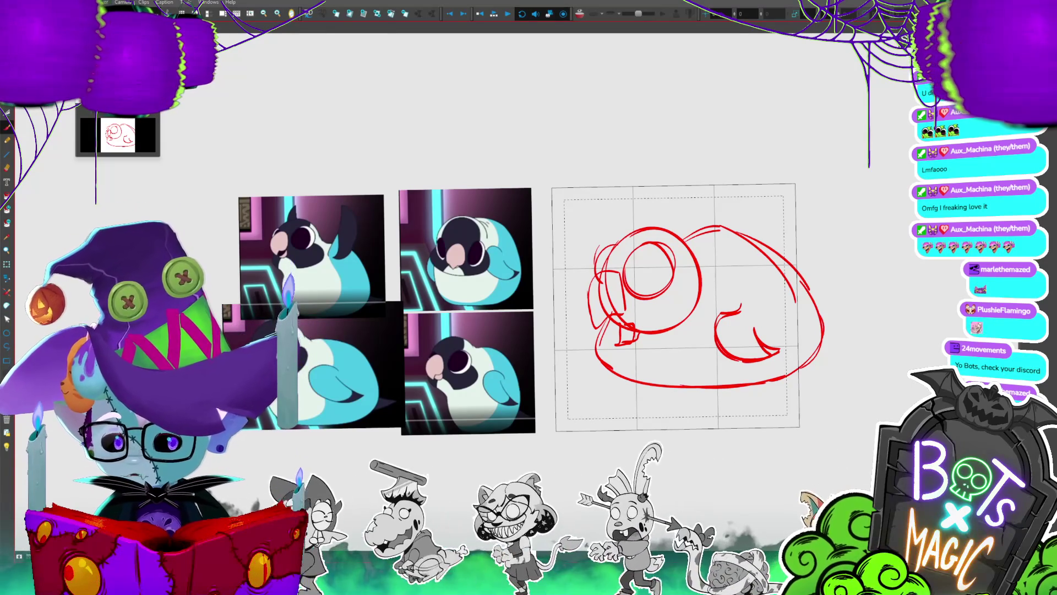
drag(1047, 348, 838, 340)
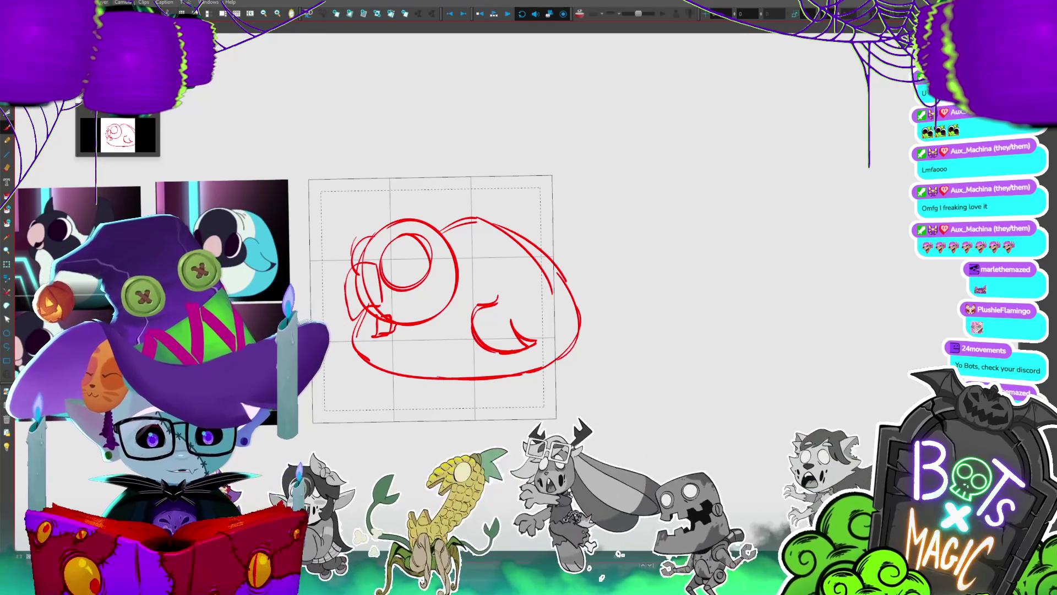
- Draw a test circle with an inner curve to the right of the frame
drag(821, 264, 754, 166)
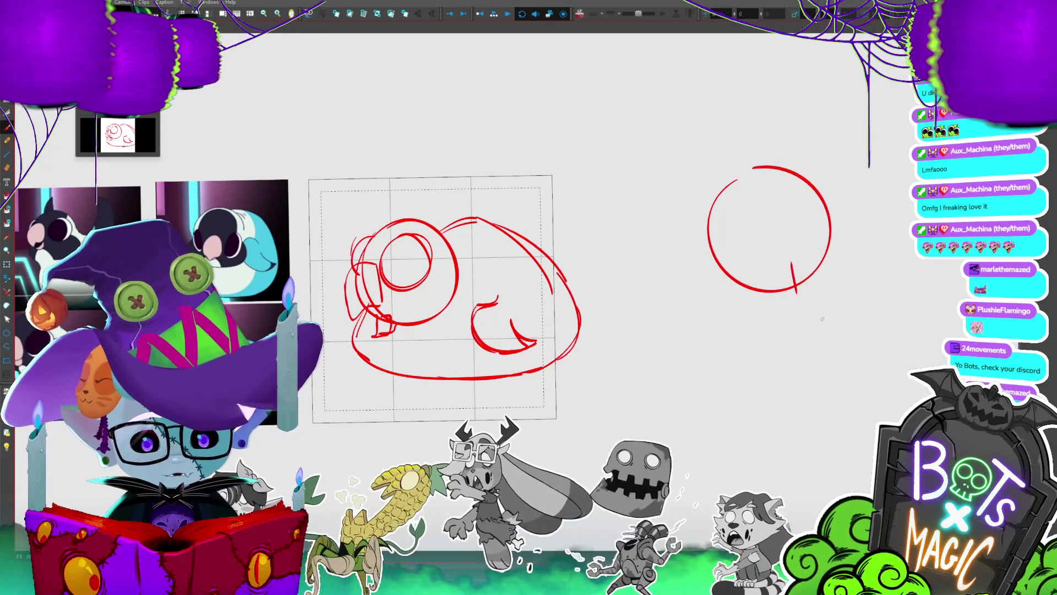
drag(834, 300, 853, 309)
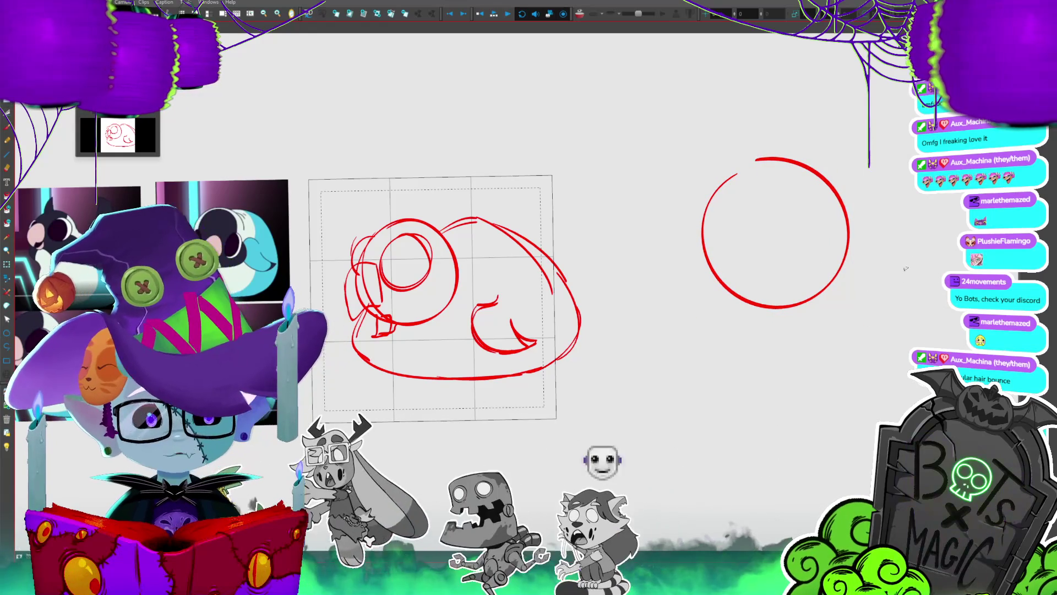
drag(705, 257, 760, 309)
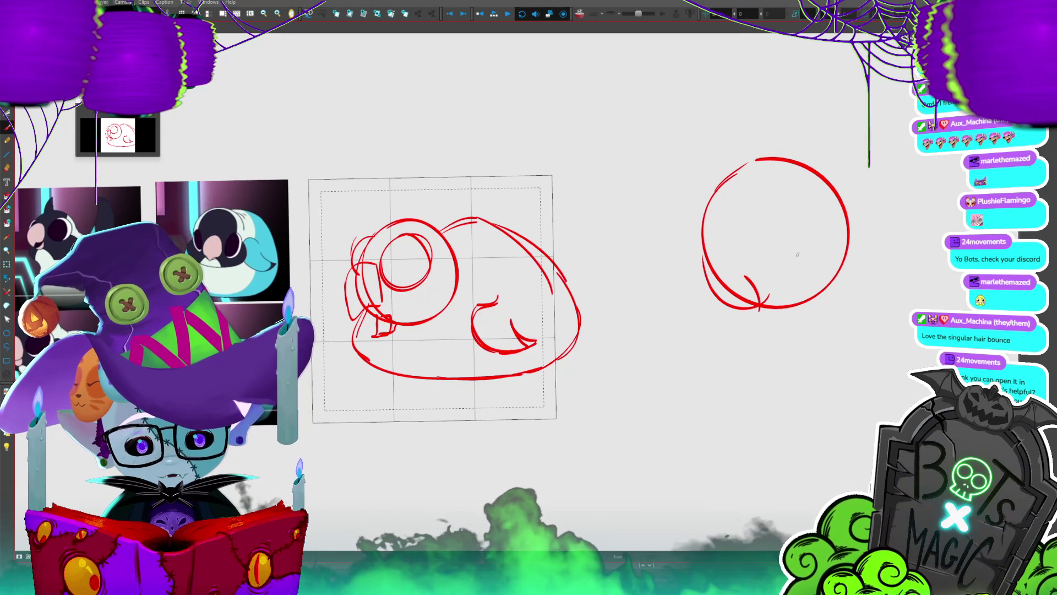
- Drag the blob sketch right, out of the gridded frame, and confirm its position
drag(819, 140, 966, 90)
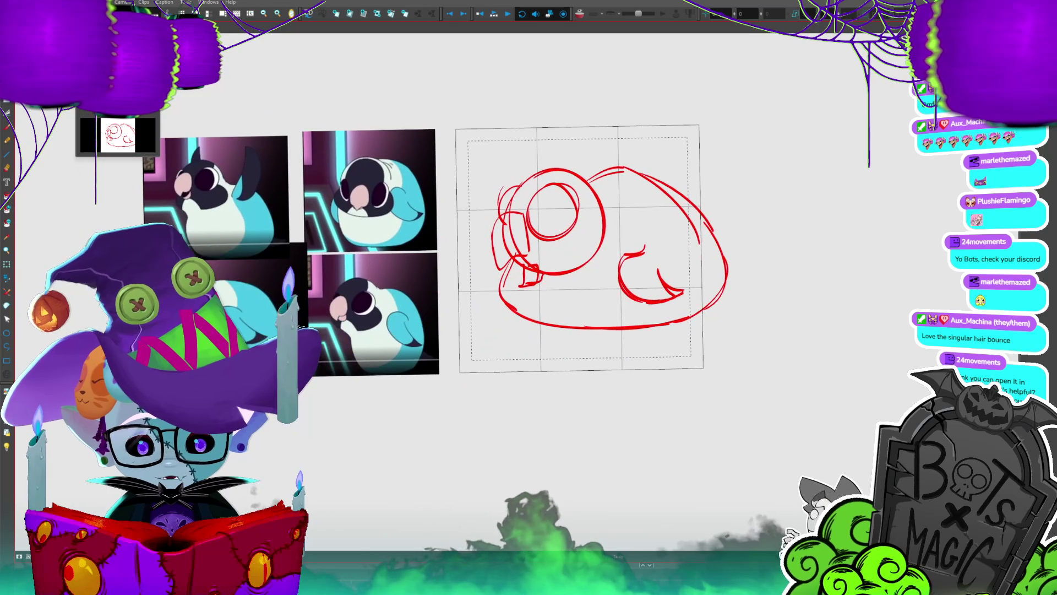
drag(664, 140, 983, 63)
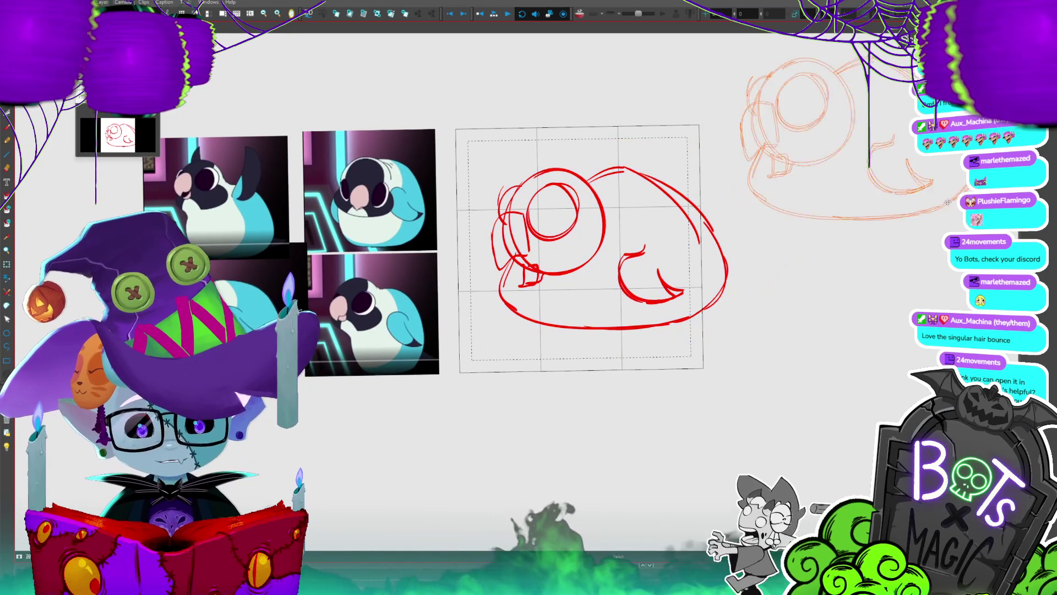
key(Return)
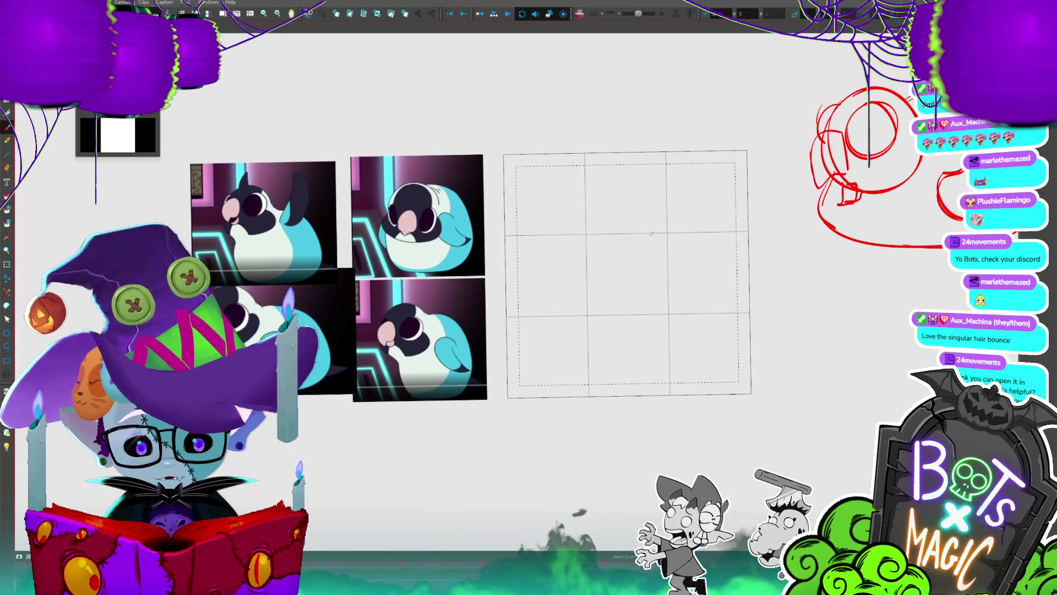
- Draw a head circle with a spiky hair tuft and the body's side curves in the frame
drag(585, 193, 612, 179)
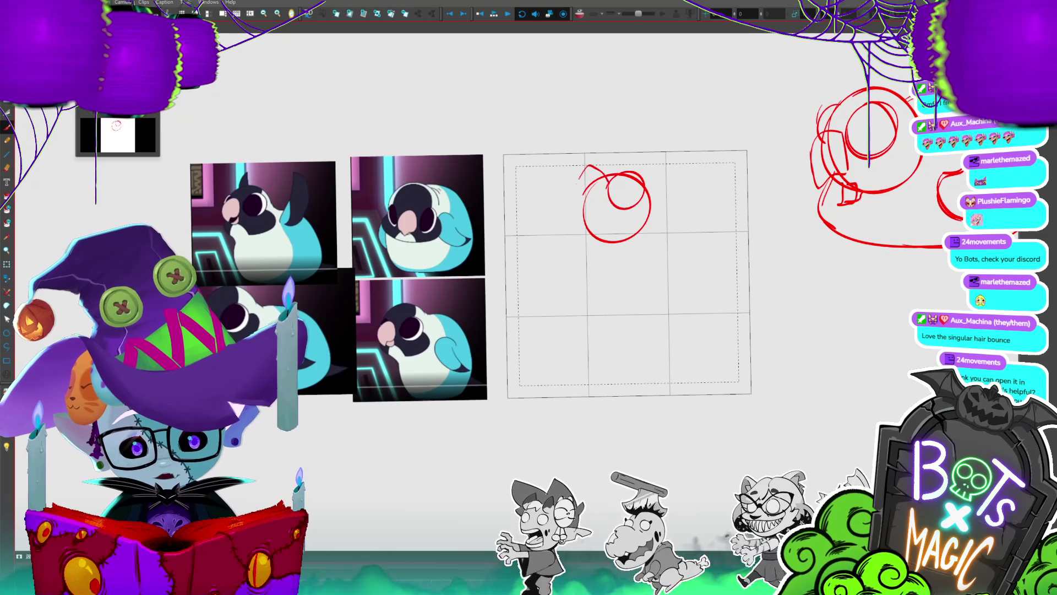
mouse_move(577, 191)
mouse_down()
mouse_move(606, 186)
mouse_move(610, 235)
mouse_up()
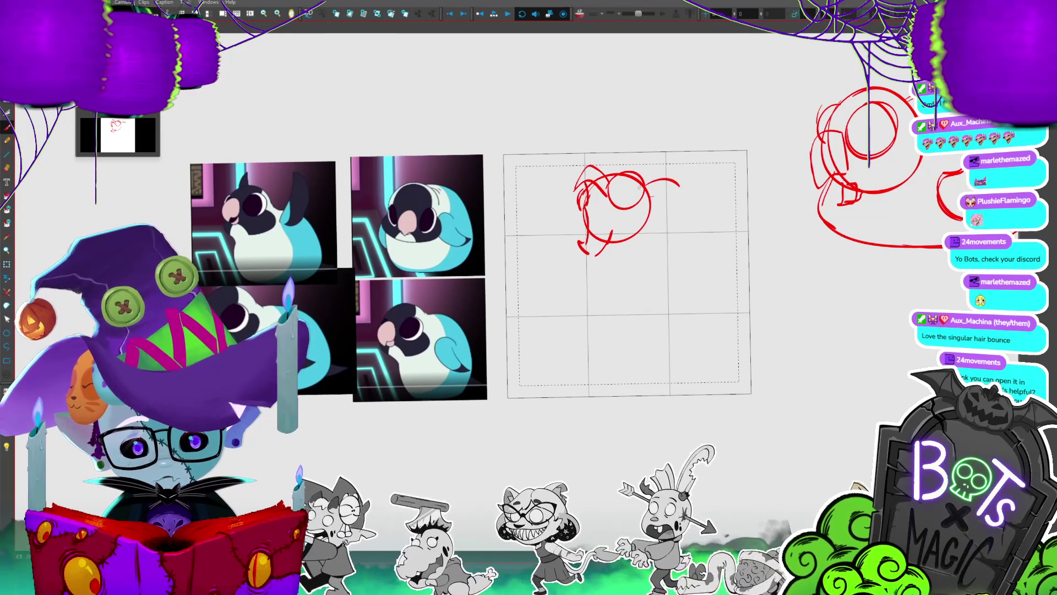
mouse_move(639, 190)
mouse_down()
mouse_move(678, 180)
mouse_move(746, 259)
mouse_up()
drag(582, 249, 618, 327)
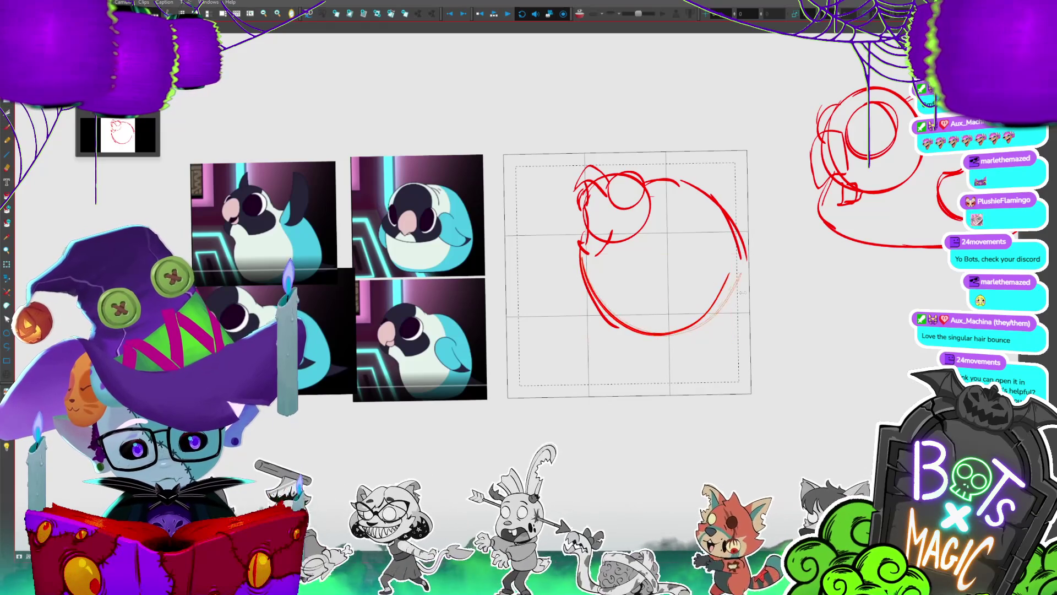
drag(730, 294, 742, 268)
key(2)
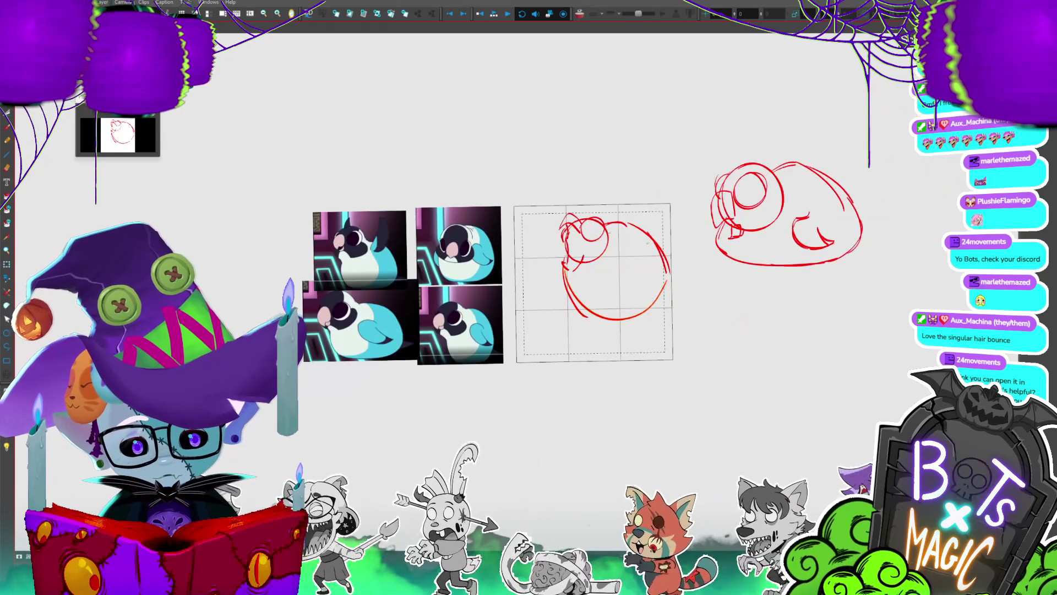
- Add a right wing and the body's bottom edge, then move the old blob sketch up-left
drag(644, 249, 682, 227)
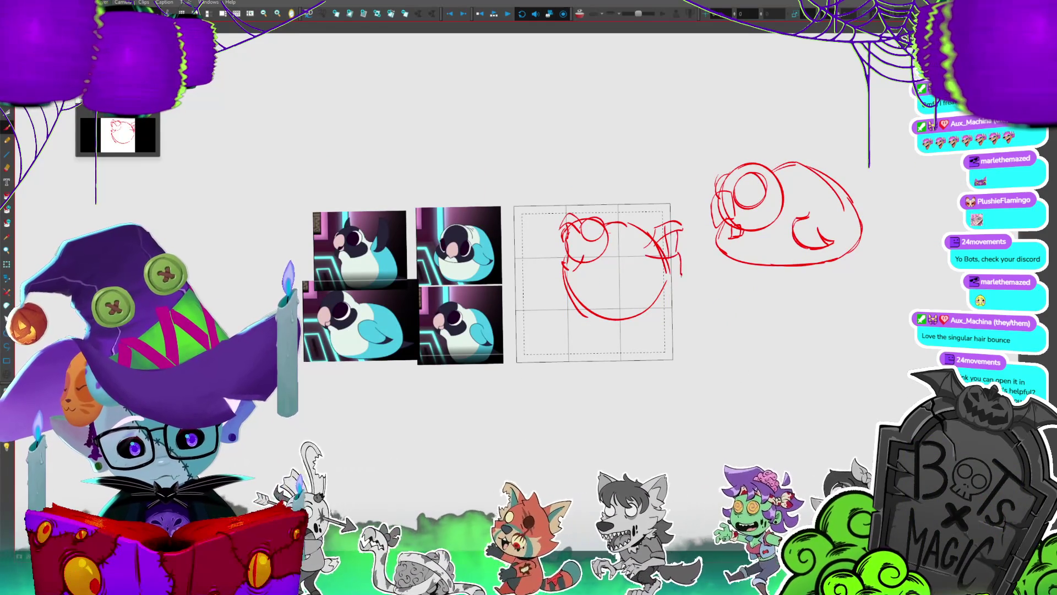
drag(532, 239, 562, 228)
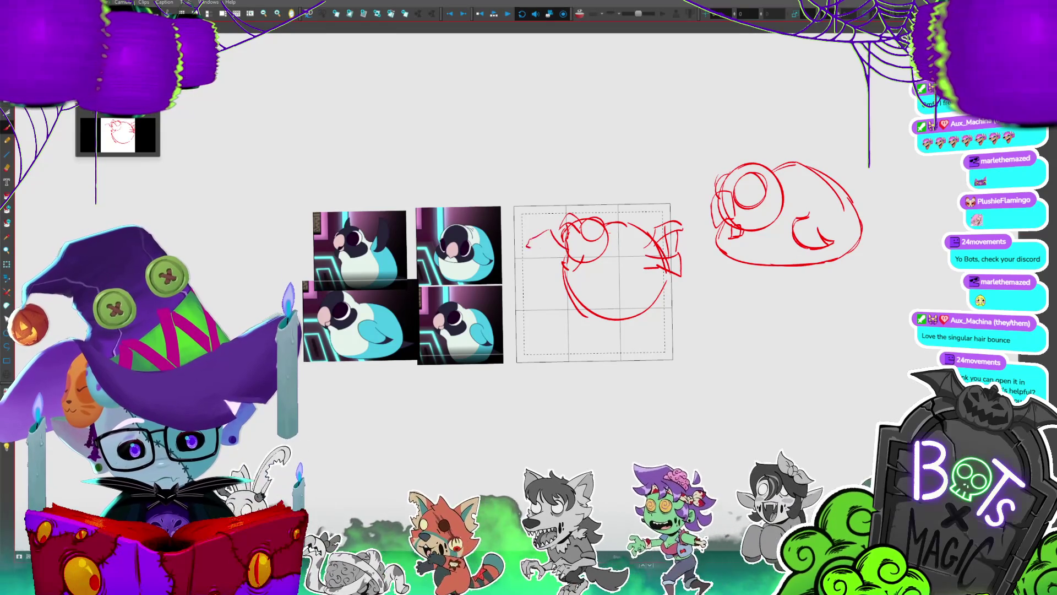
key(ctrl+z)
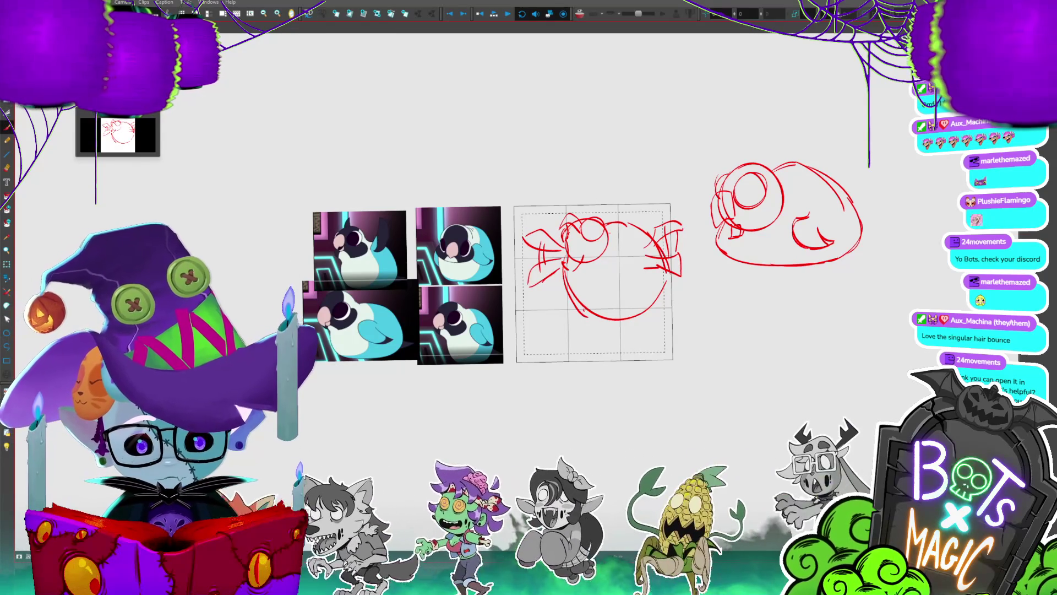
drag(576, 313, 647, 314)
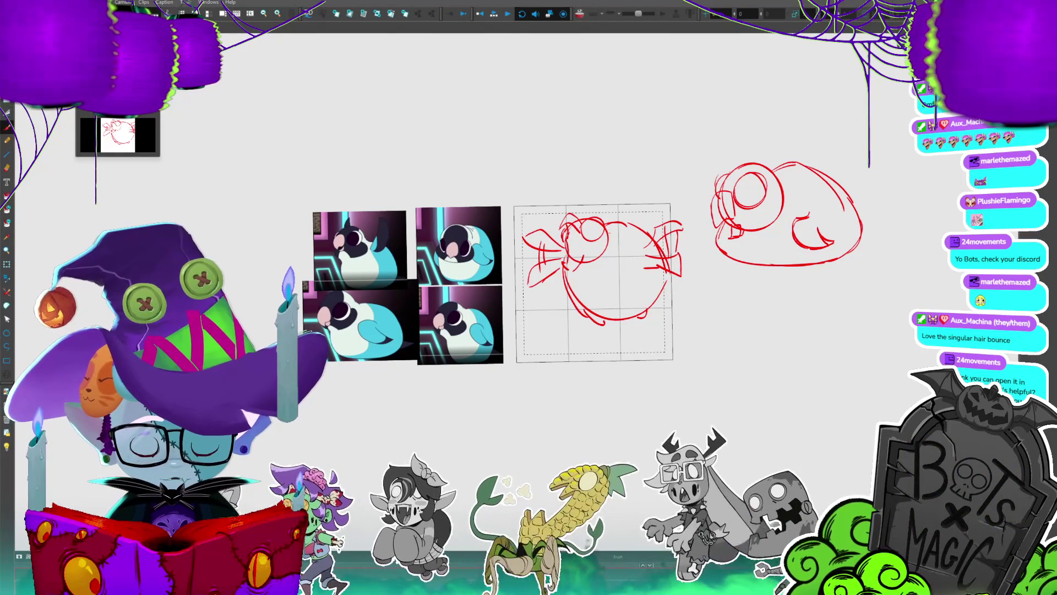
drag(837, 245, 815, 159)
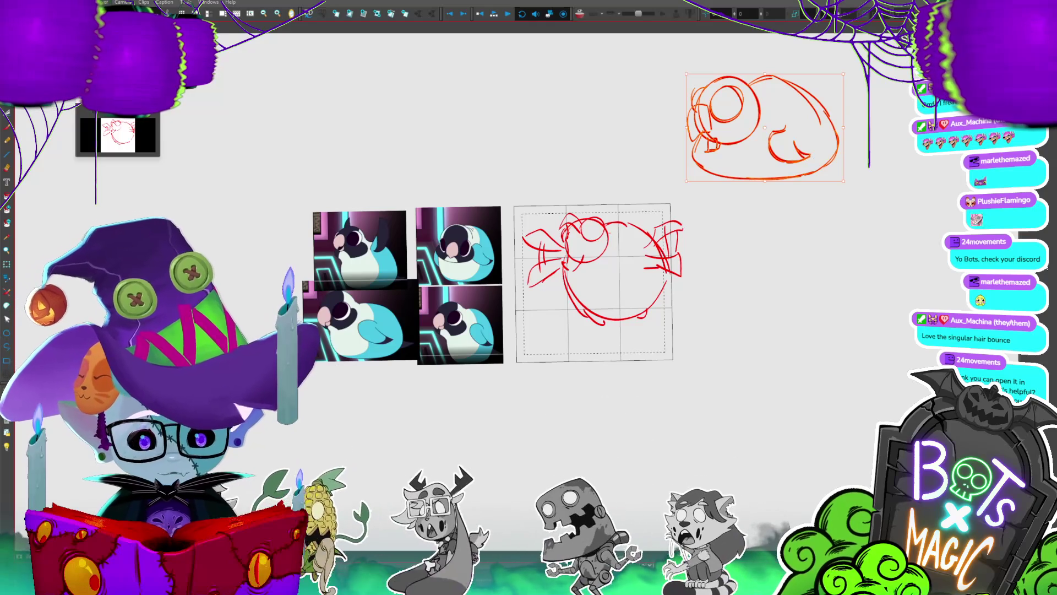
- Lasso-select the grid sketch and scale it down slightly
key(ctrl+z)
key(ctrl+shift+z)
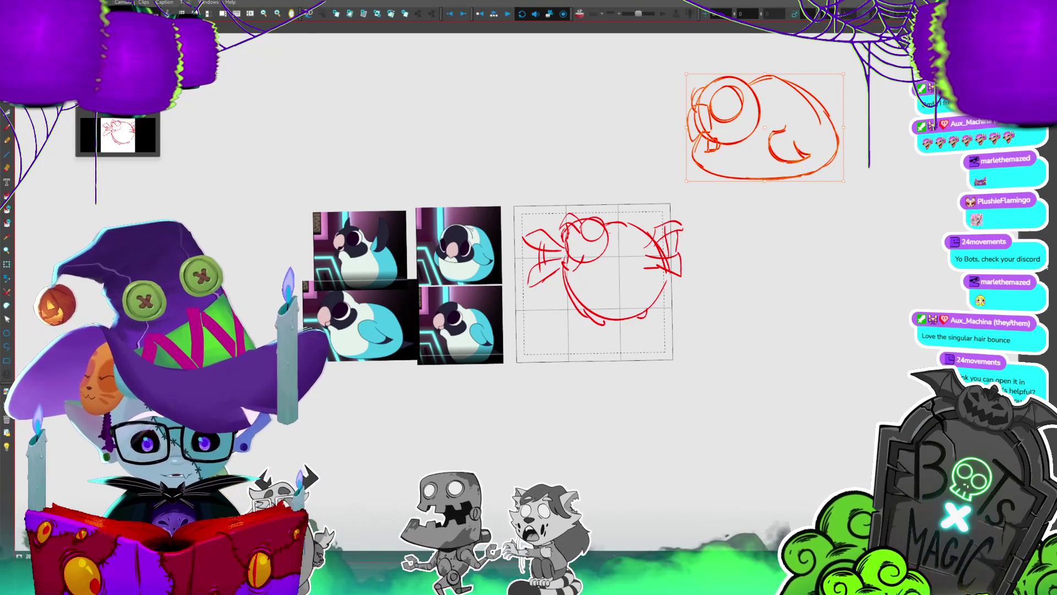
drag(731, 267, 686, 319)
mouse_move(634, 205)
mouse_down()
mouse_move(695, 238)
mouse_move(669, 264)
mouse_move(663, 255)
mouse_up()
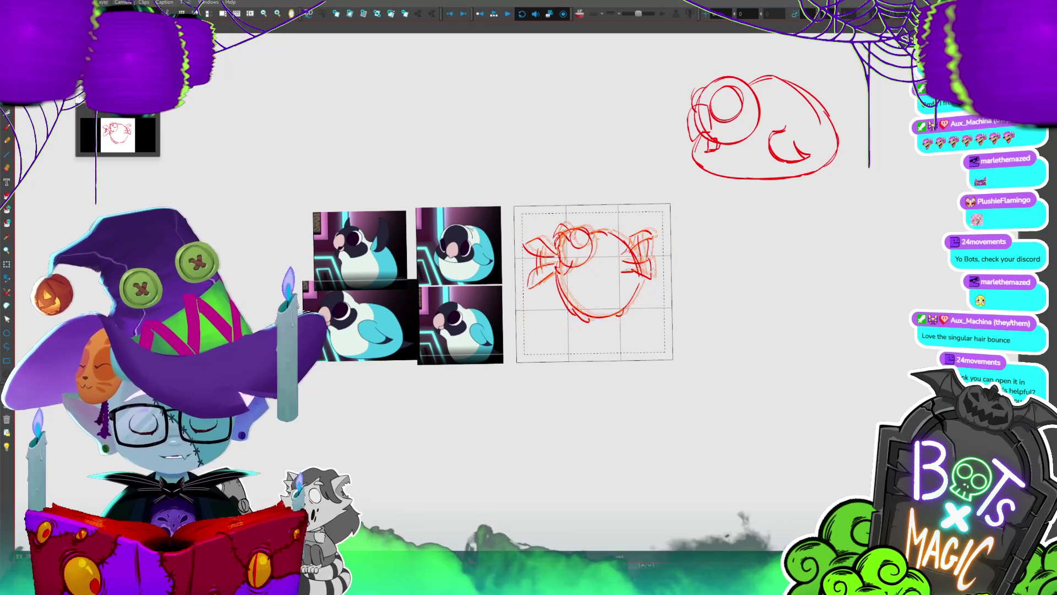
key(.)
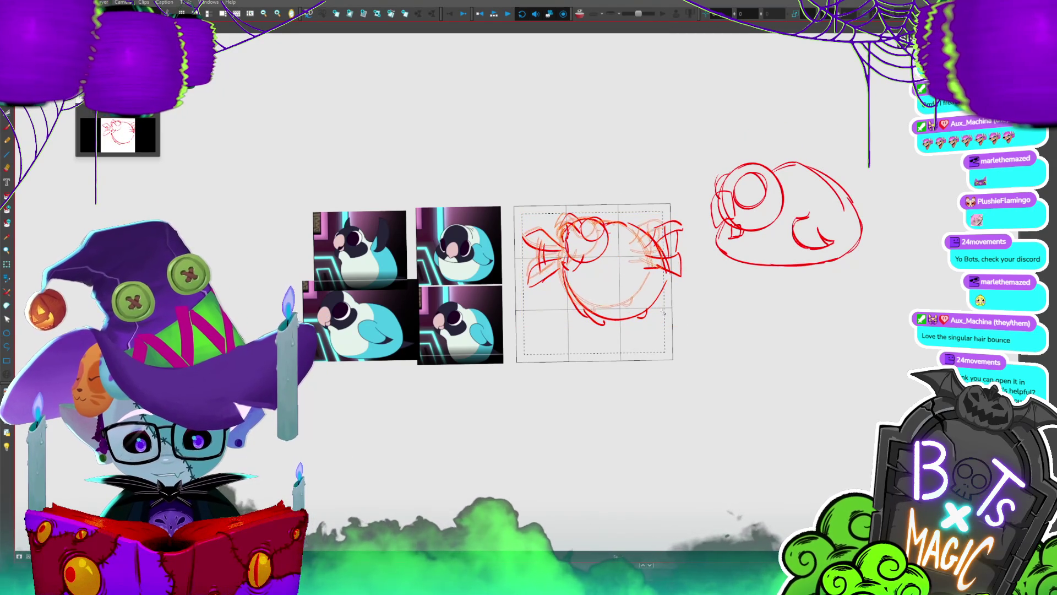
drag(685, 328, 660, 306)
- Erase the right wing, draw an ear at the head's upper right, and save the project
drag(653, 205, 654, 223)
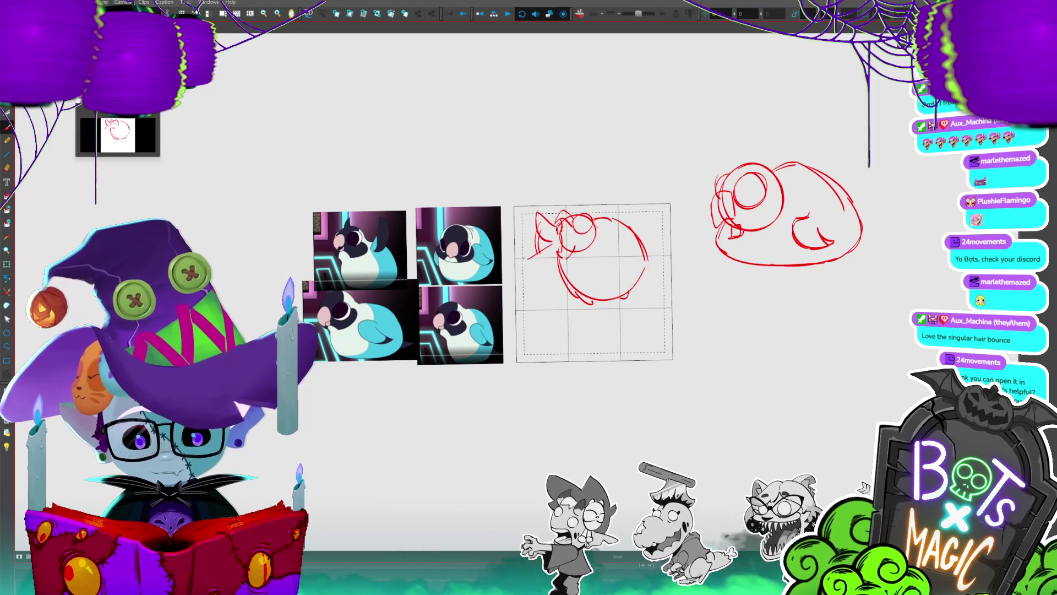
key(.)
key(.)
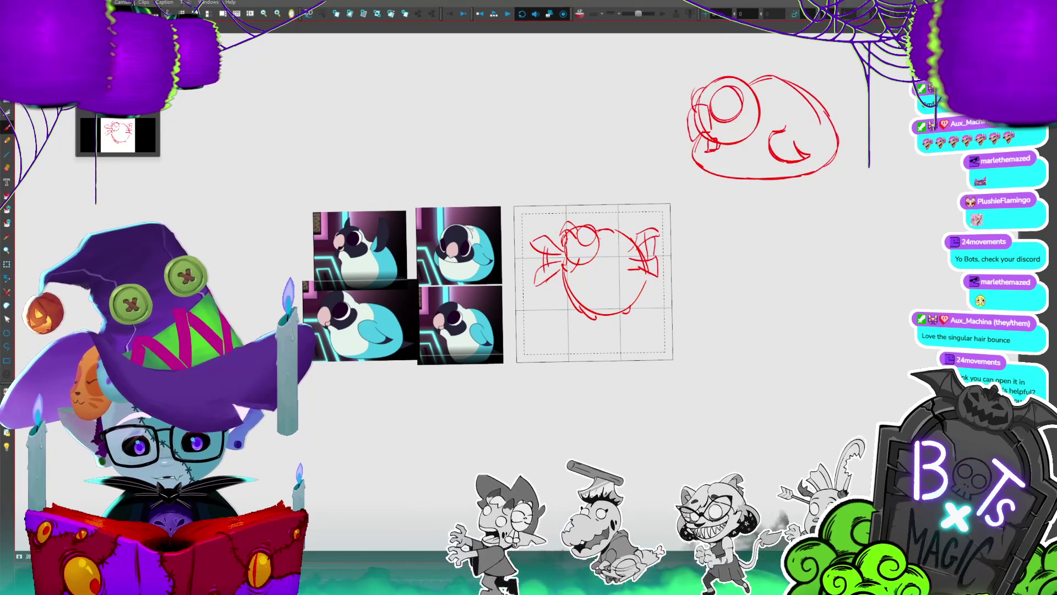
drag(621, 239, 650, 253)
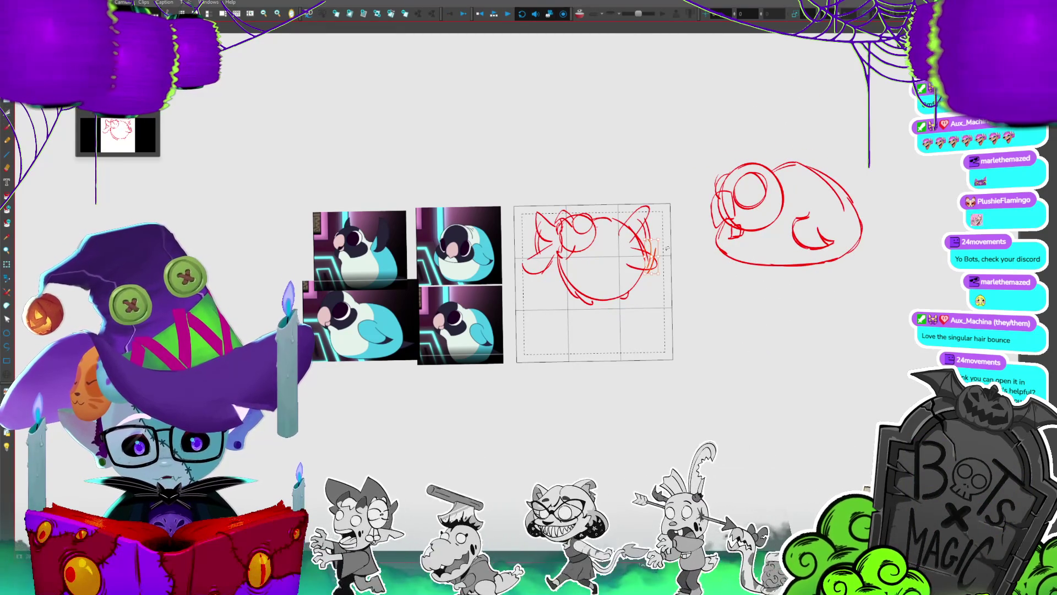
key(.)
key(.)
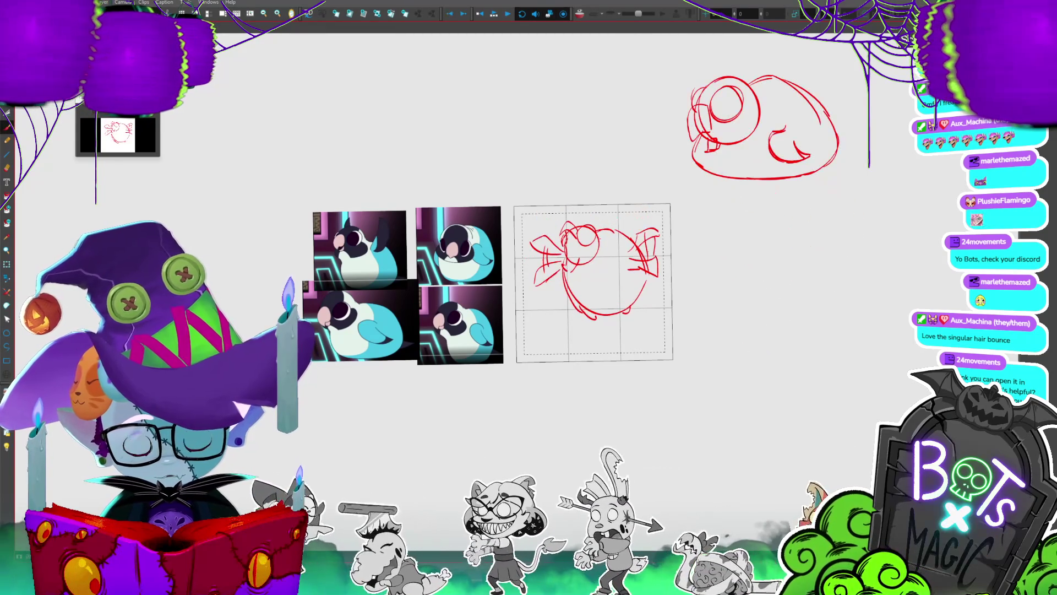
key(ctrl+s)
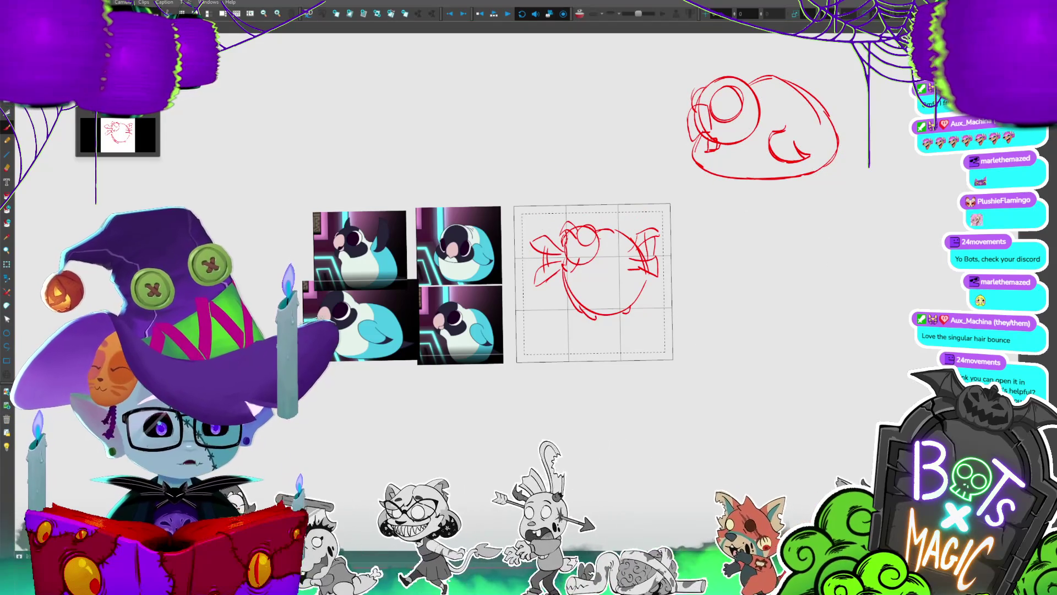
- Zoom in on the sketches, compare frames, and select the whole grid sketch
key(x)
drag(622, 286, 601, 319)
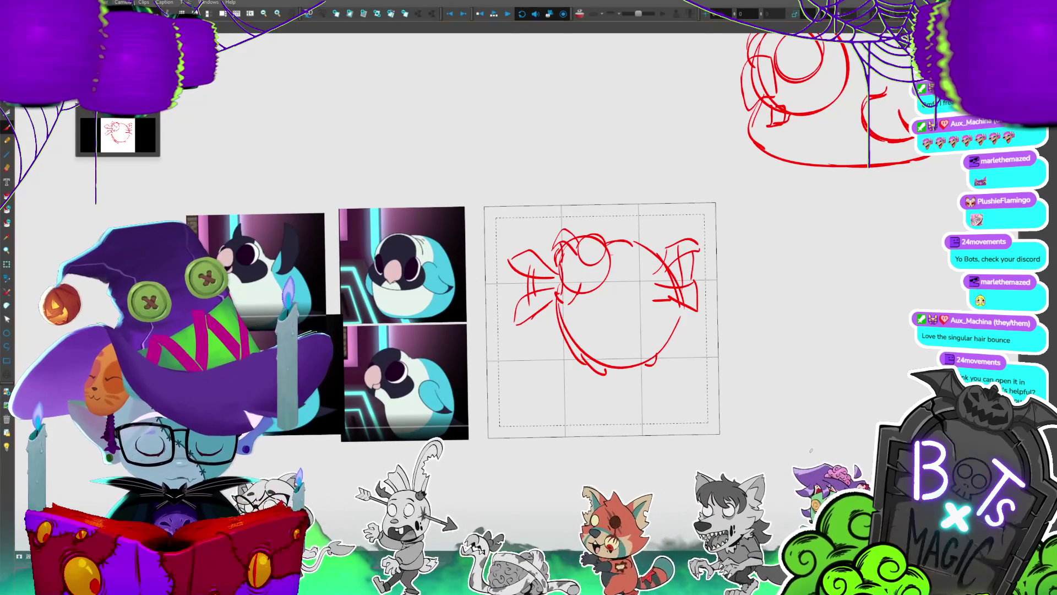
key(.)
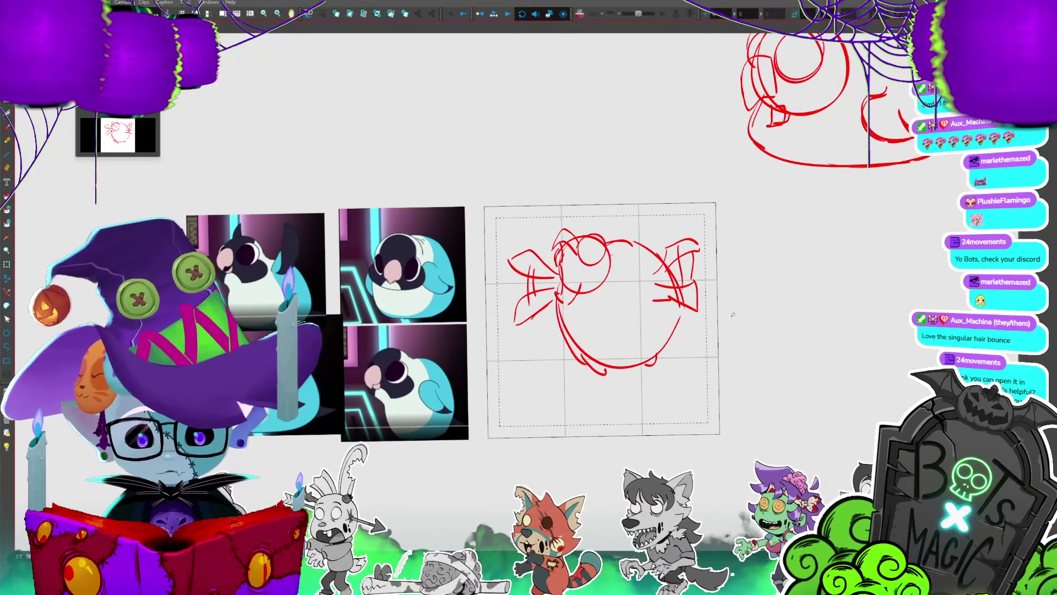
click(667, 352)
- Compare neighbouring frames and remove the left bow-like wing strokes from the grid sketch
key(1)
key(1)
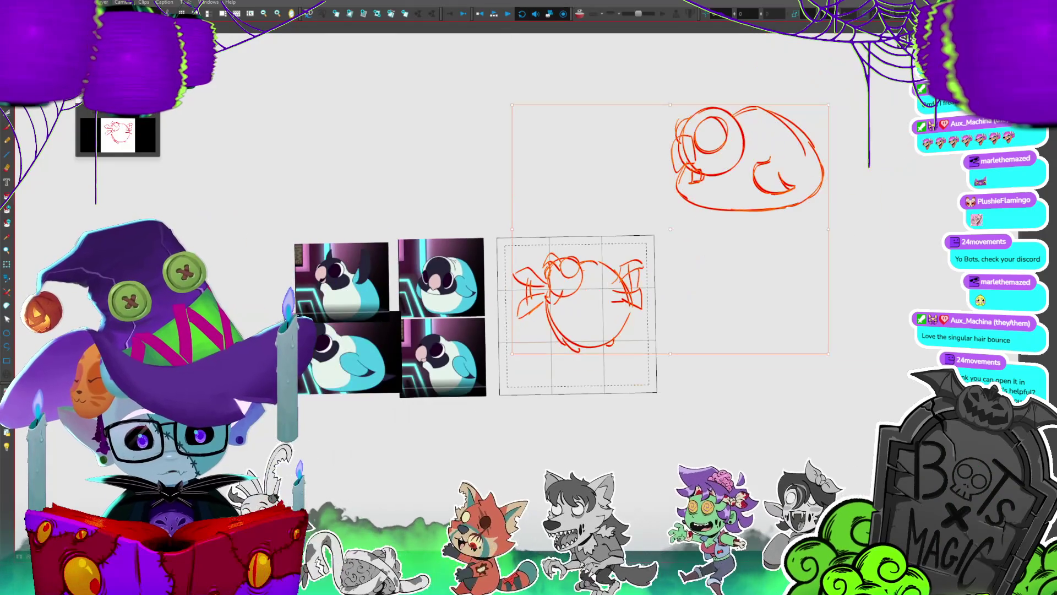
key(Delete)
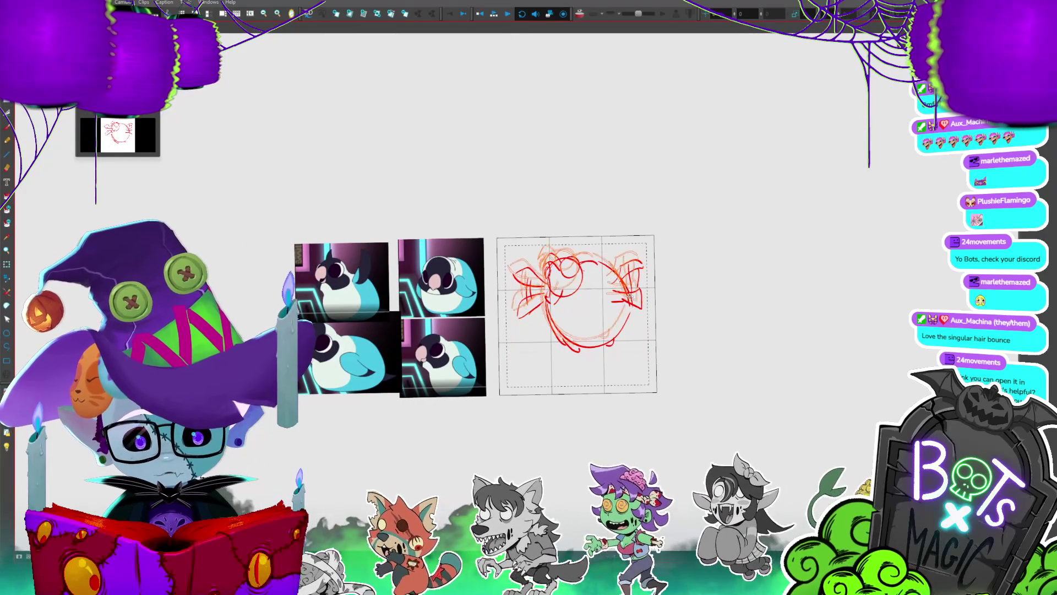
key(period)
key(period)
key(comma)
key(comma)
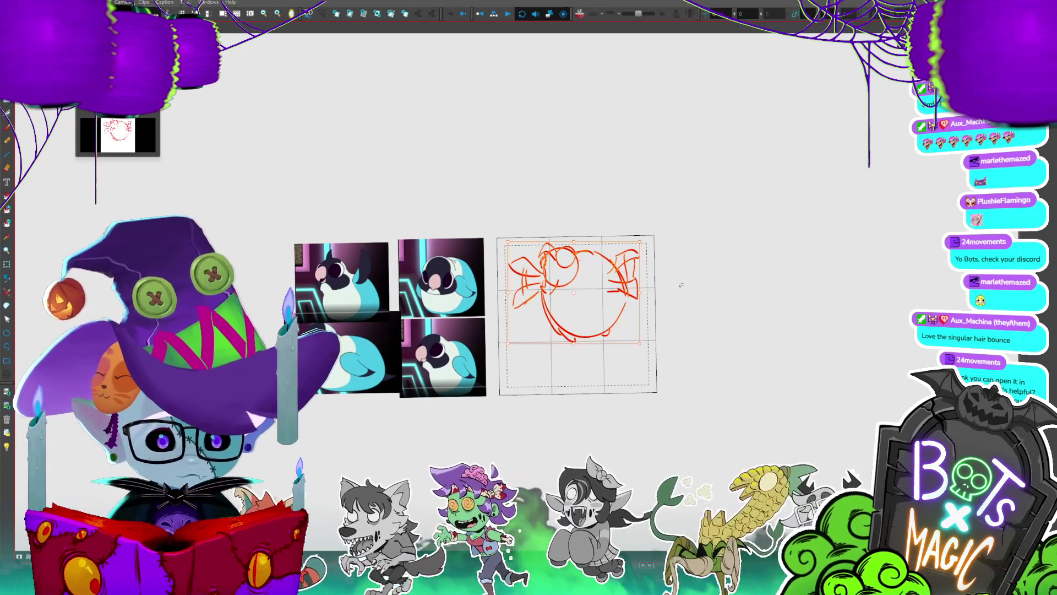
key(period)
key(comma)
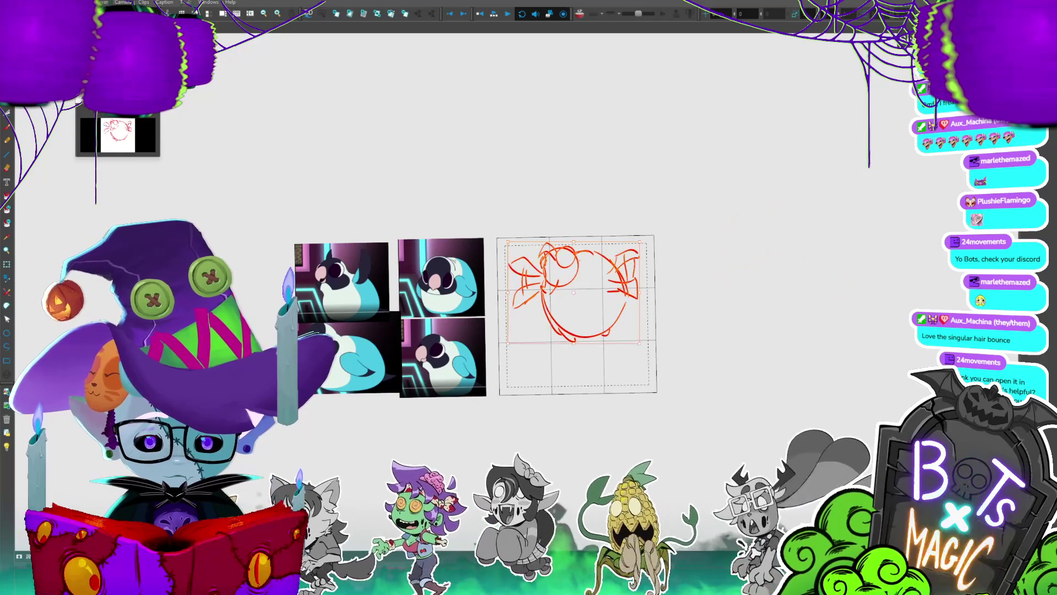
key(Escape)
key(ctrl+z)
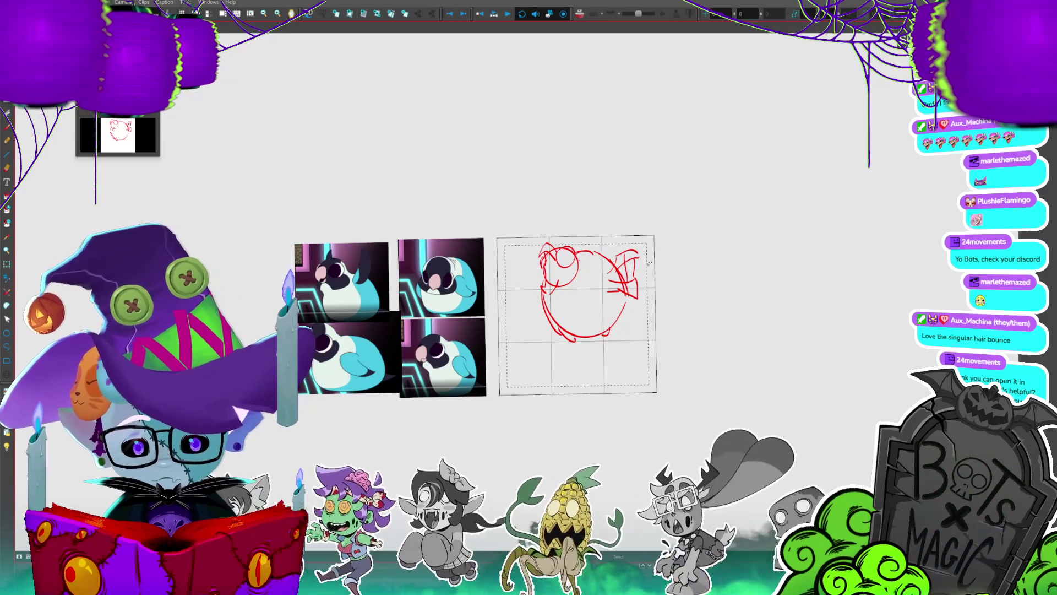
- Shift the sketch down-left, draw two pointed ears on the head, and play it back
drag(623, 272, 608, 303)
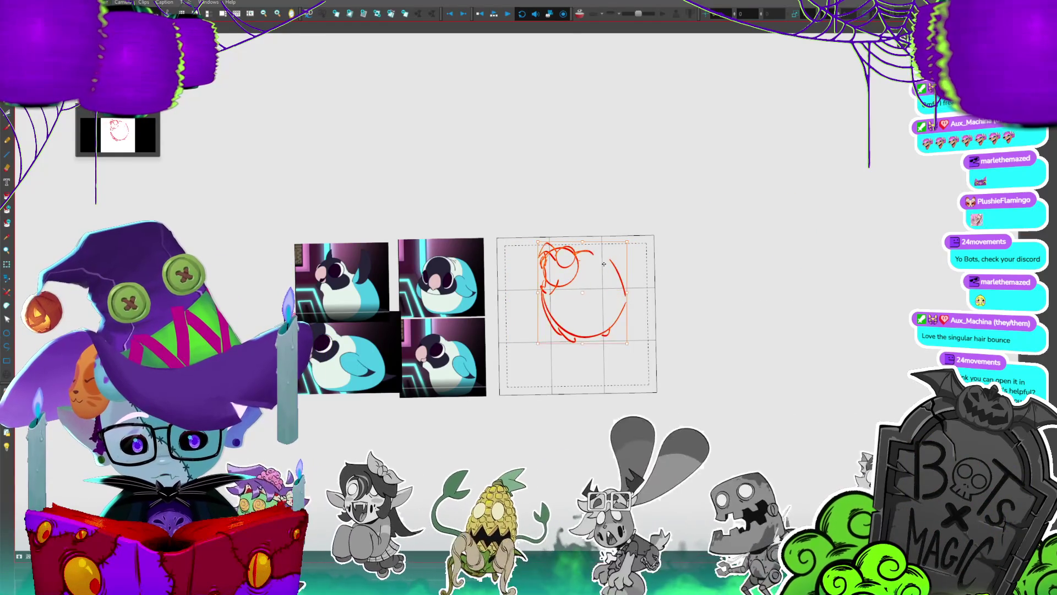
mouse_move(528, 306)
mouse_down()
mouse_move(542, 286)
mouse_move(608, 325)
mouse_up()
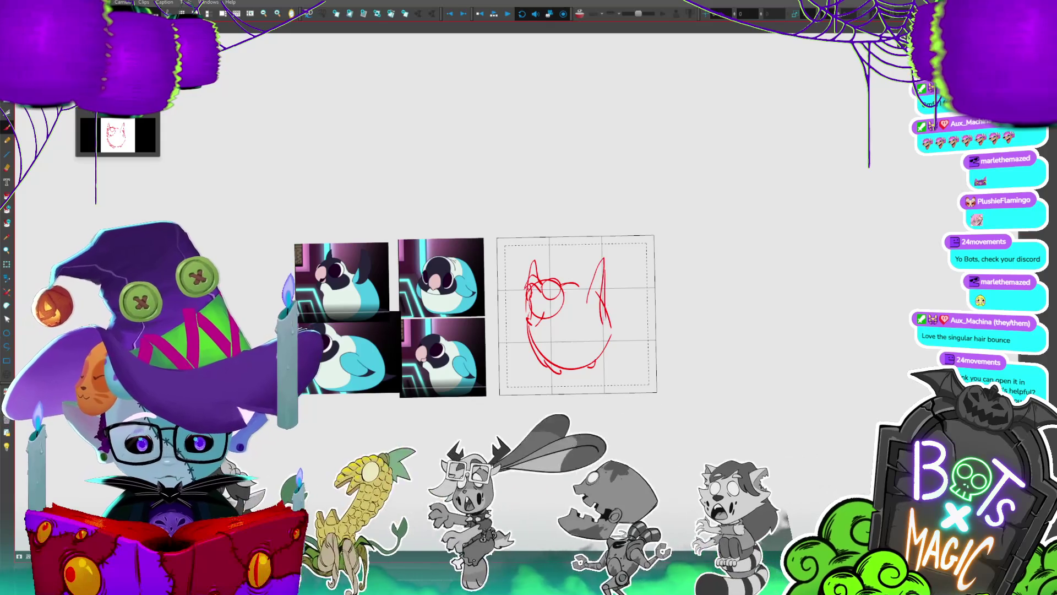
key(Return)
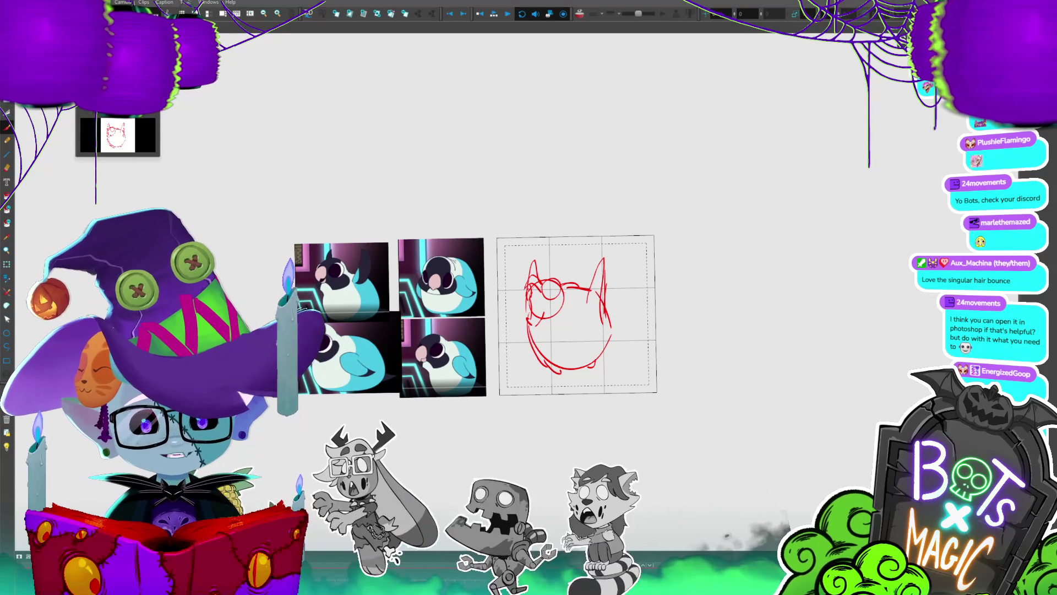
- Review the animation playback, then undo the left ear and head circle strokes
key(space)
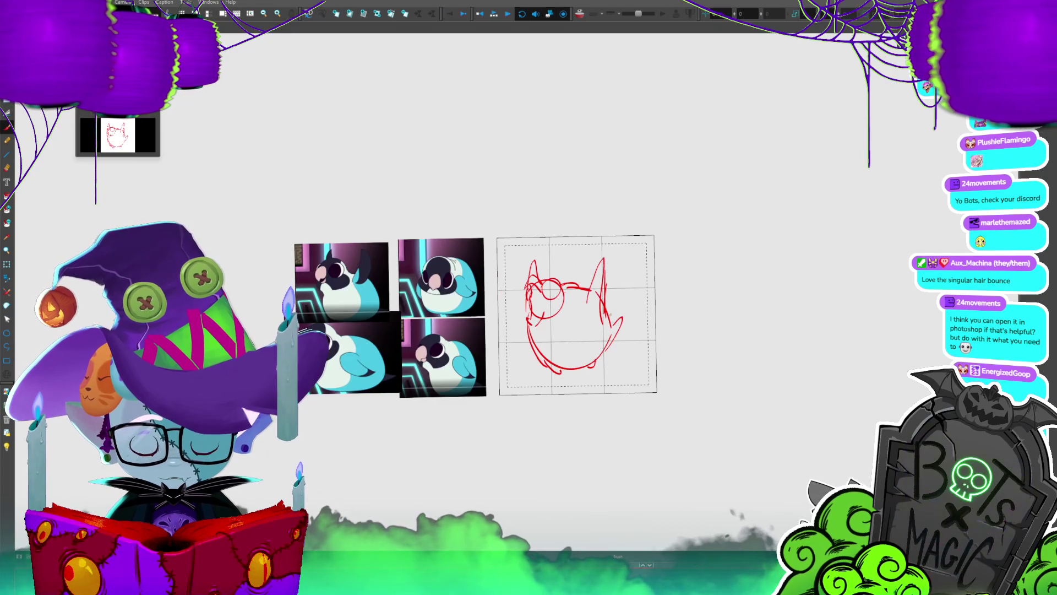
key(ctrl+z)
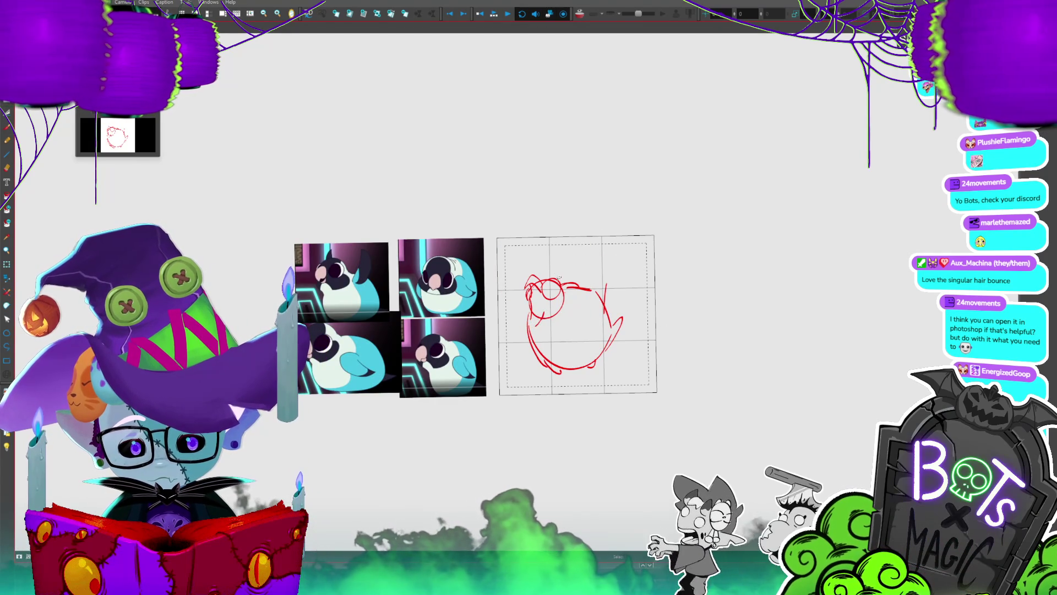
key(ctrl+z)
key(ctrl+z)
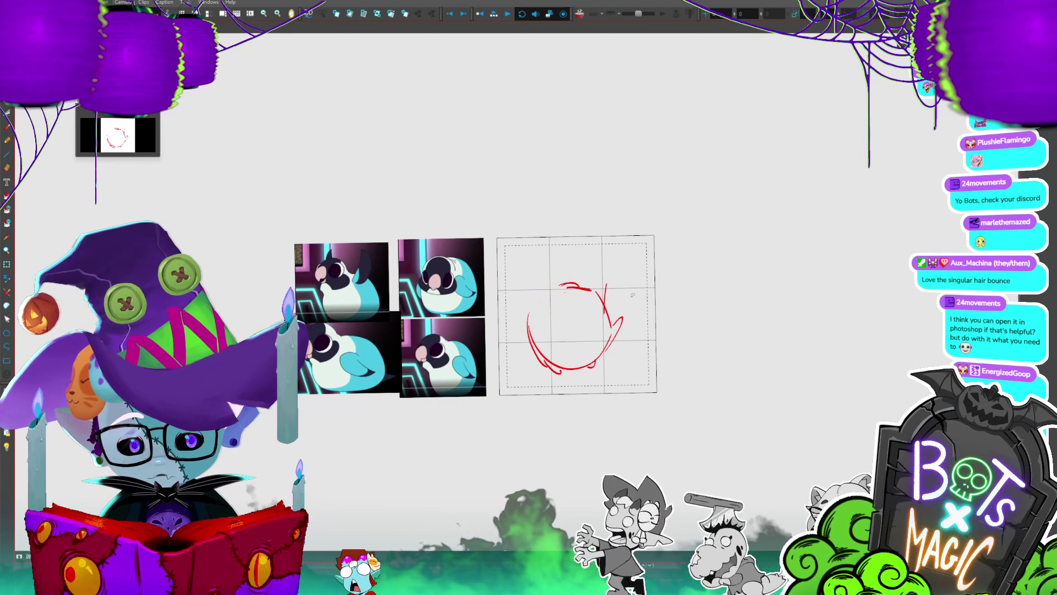
- Clear the zoomed grid and sketch a flat side-view bird: looping head, tail, base line, arched back
key(2)
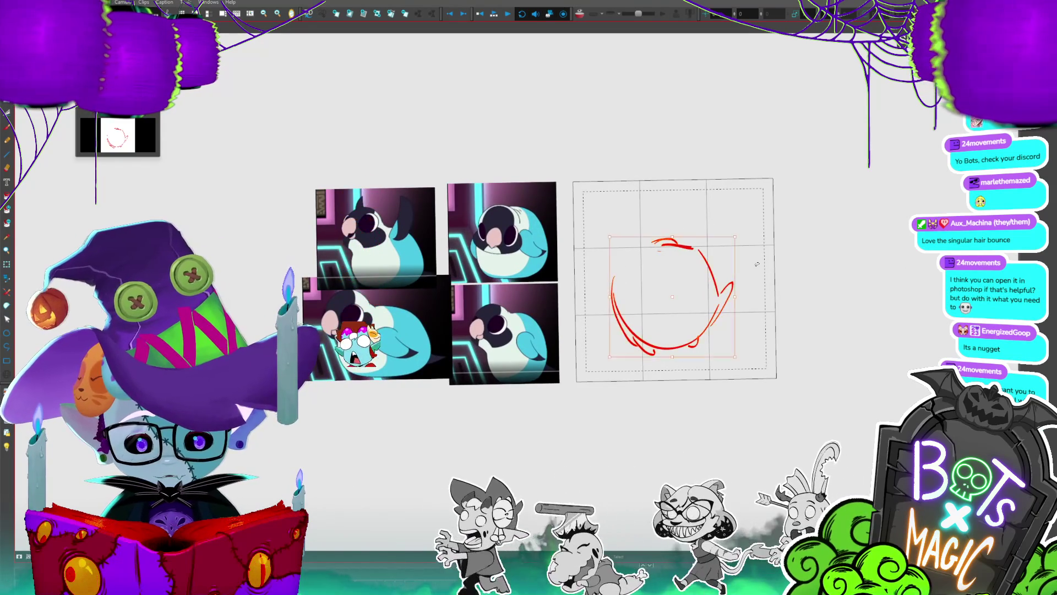
key(ctrl+z)
drag(607, 371, 601, 326)
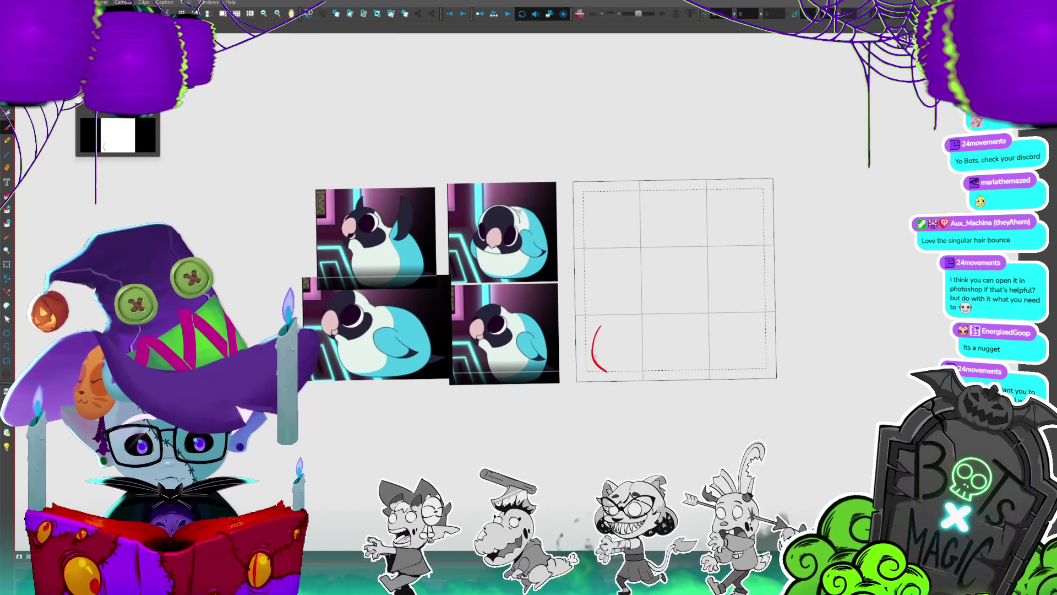
drag(669, 284, 631, 313)
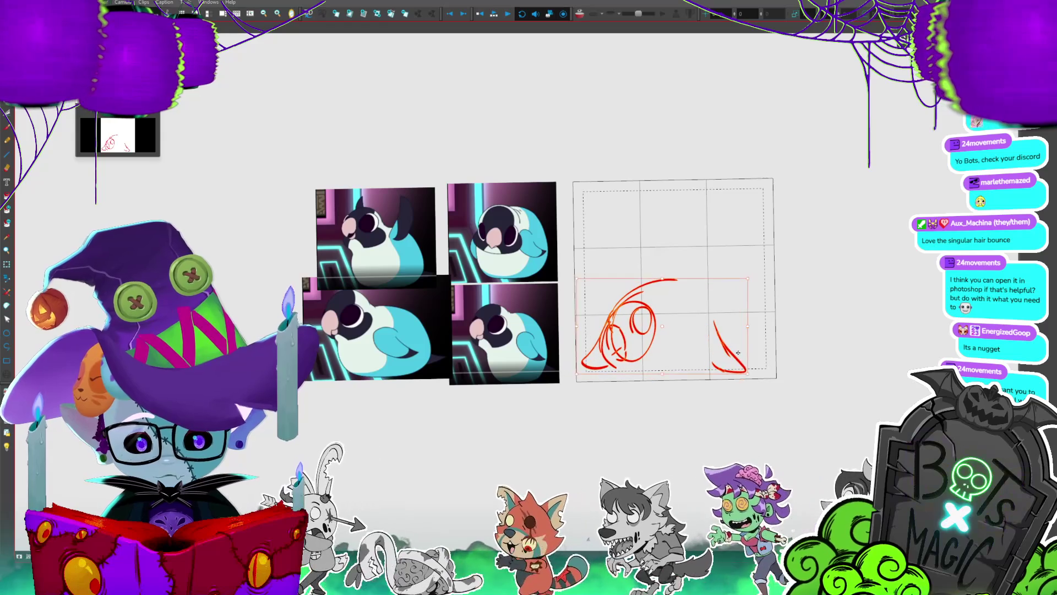
drag(631, 371, 715, 367)
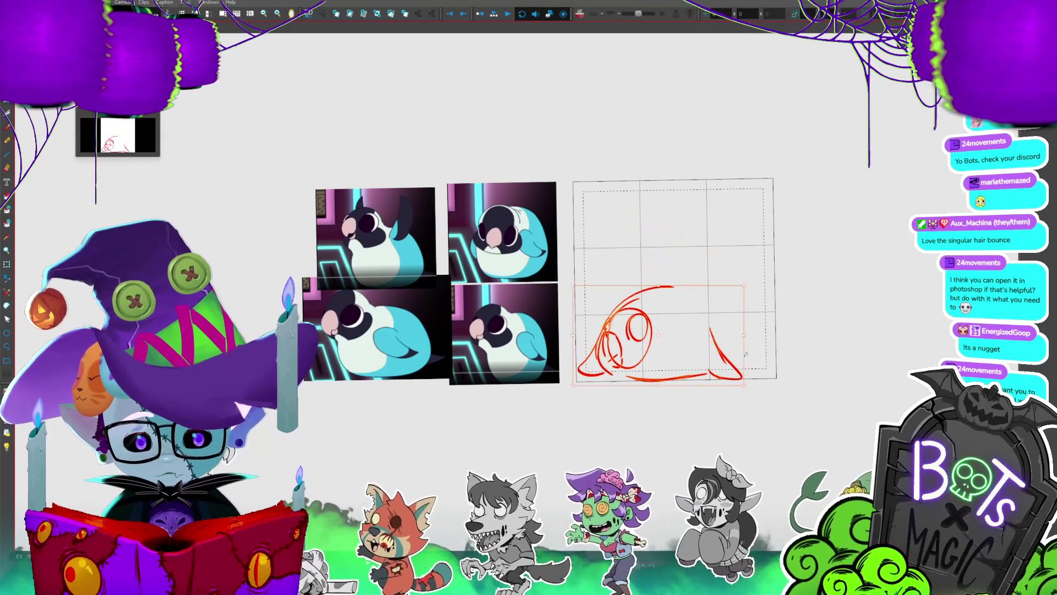
drag(675, 286, 736, 352)
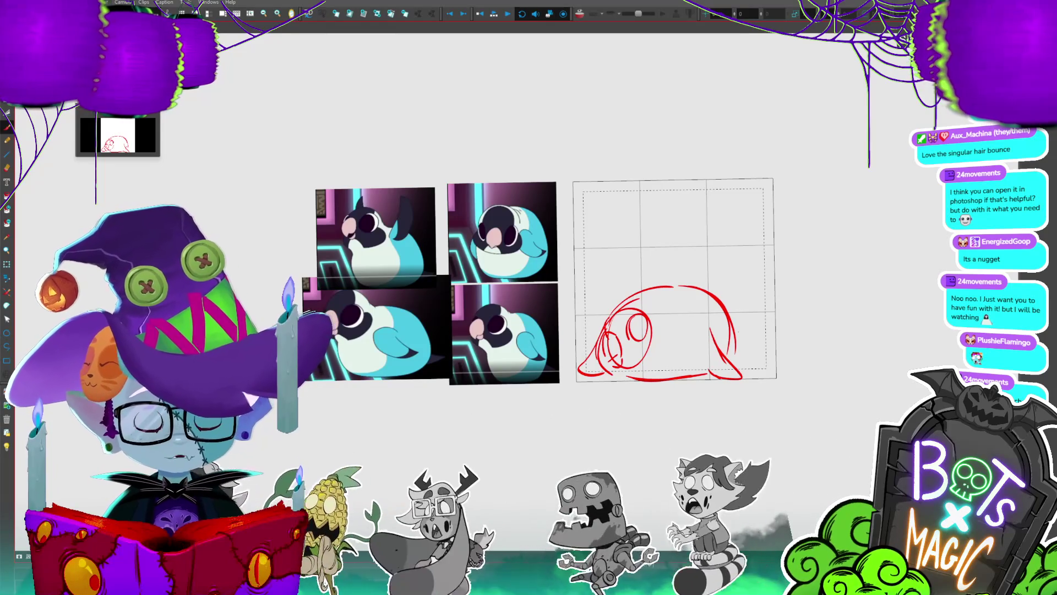
key(period)
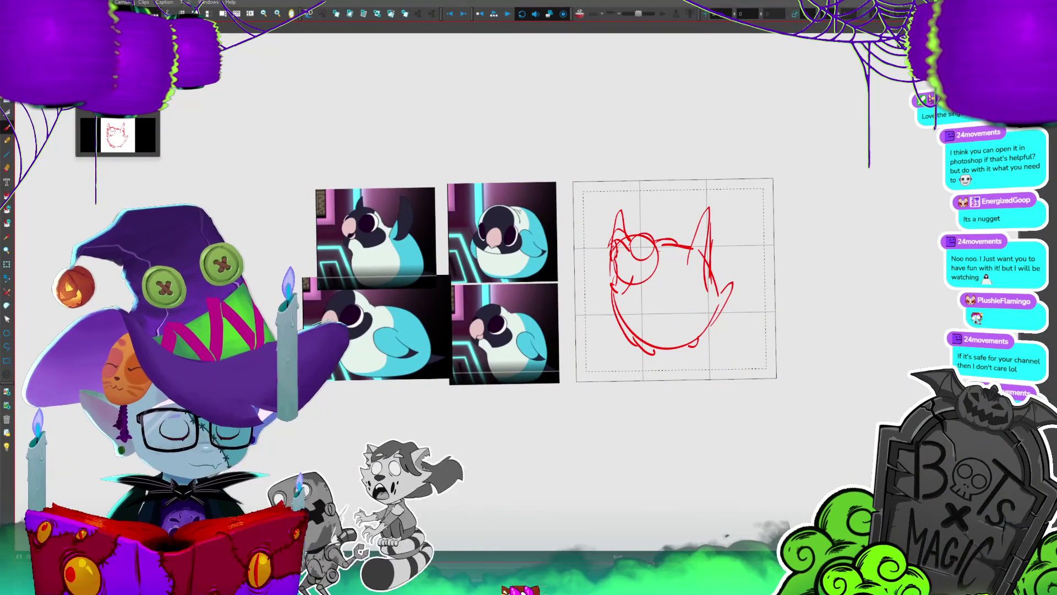
- On the cat-head frame, select and delete the faint orange circle strokes on the head
key(period)
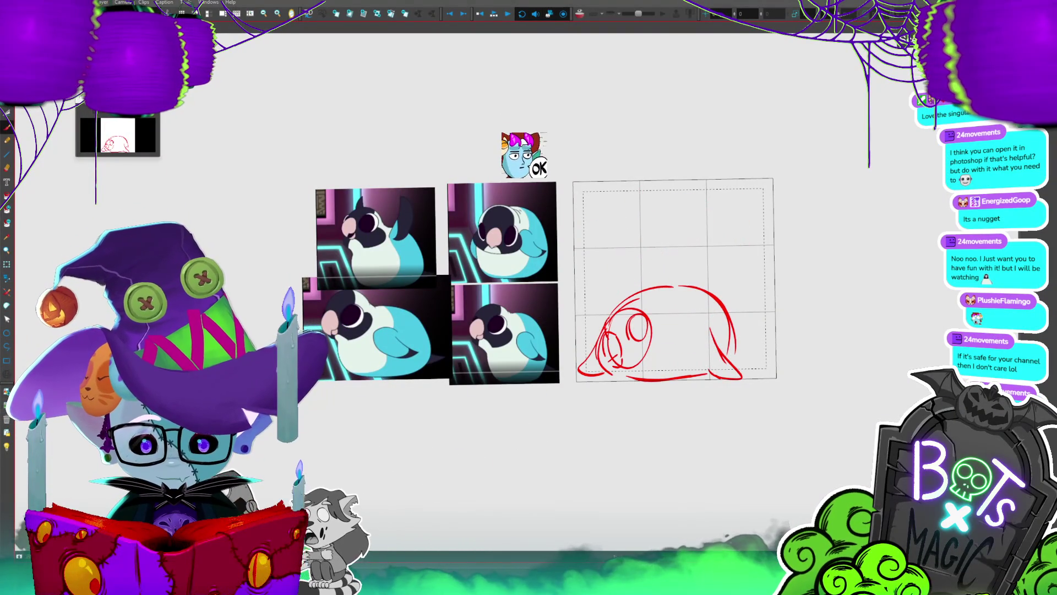
key(period)
key(period)
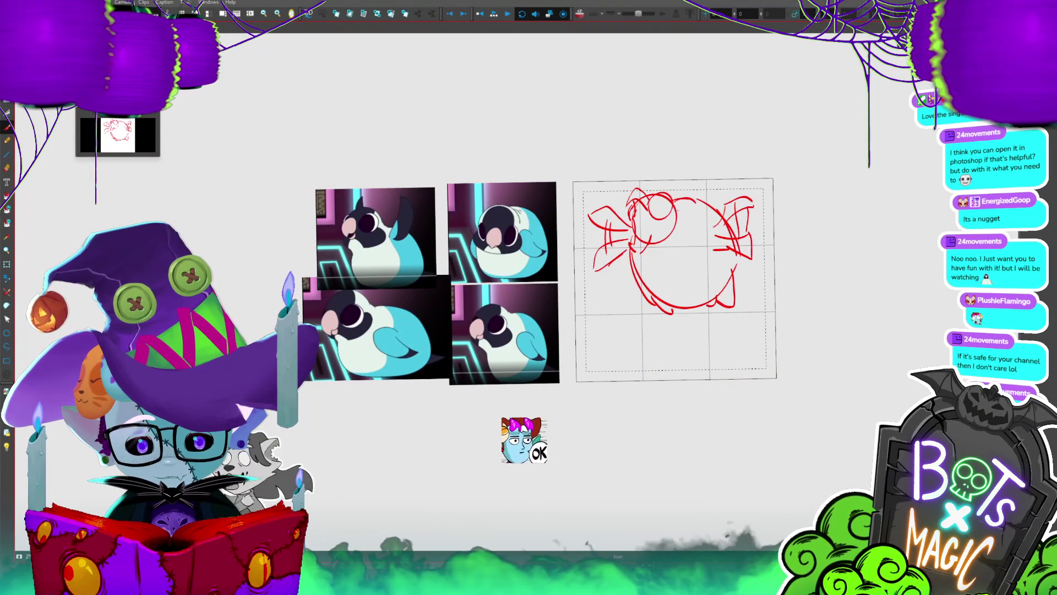
key(period)
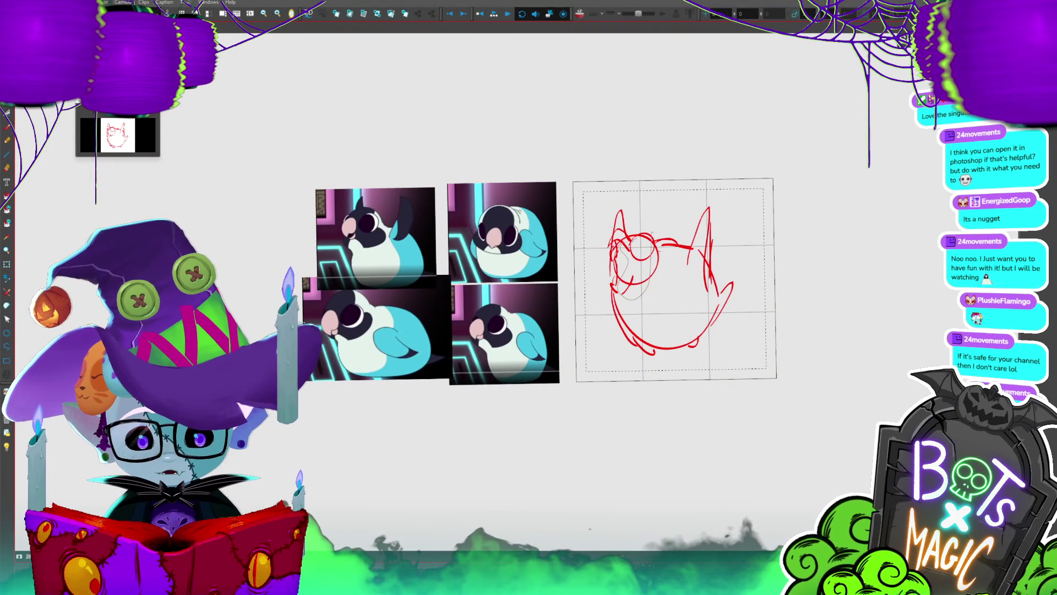
click(661, 243)
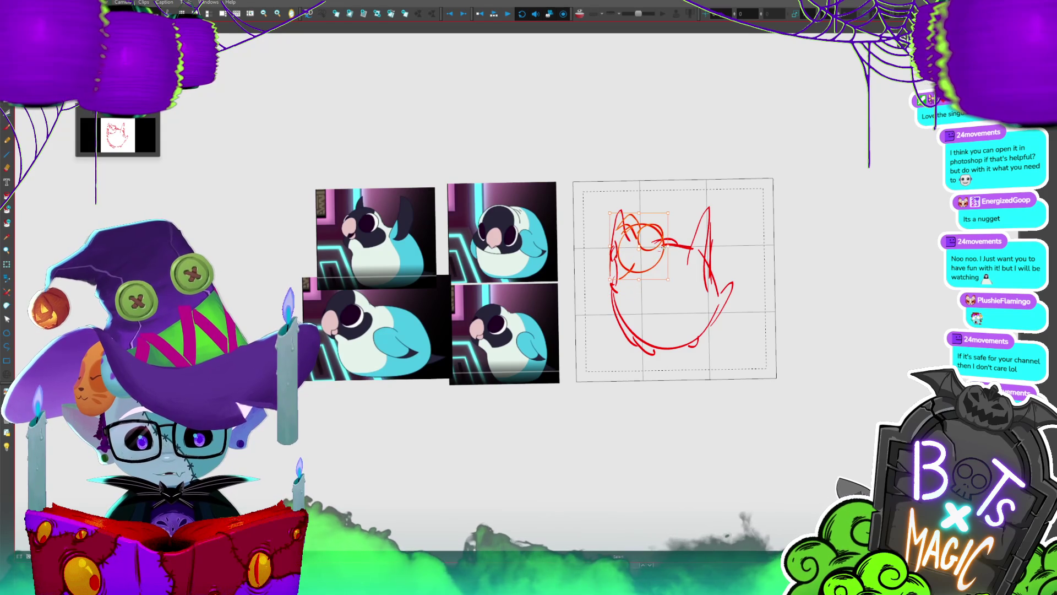
key(Delete)
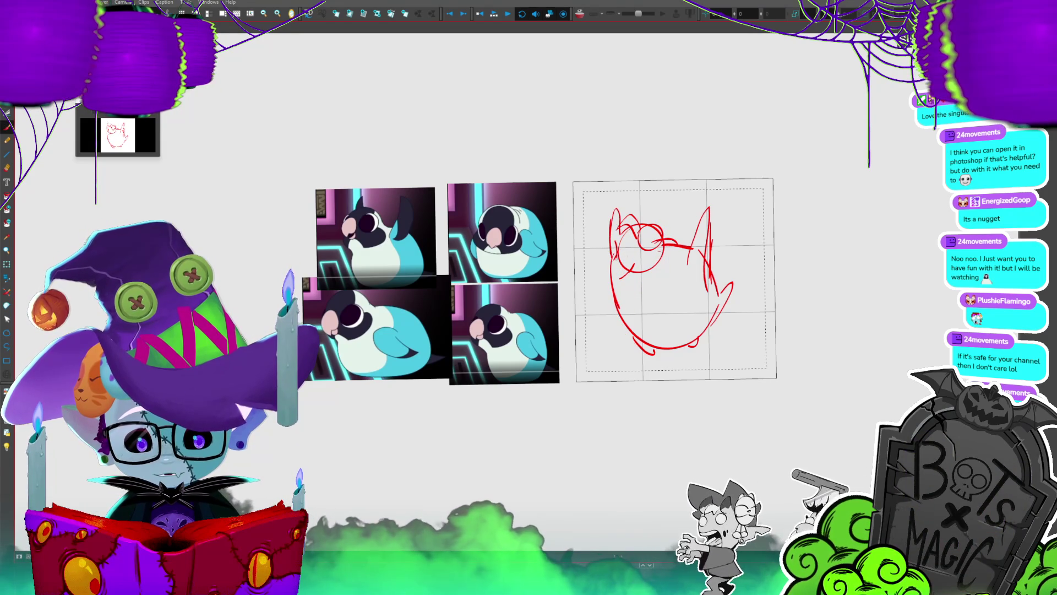
key(comma)
key(period)
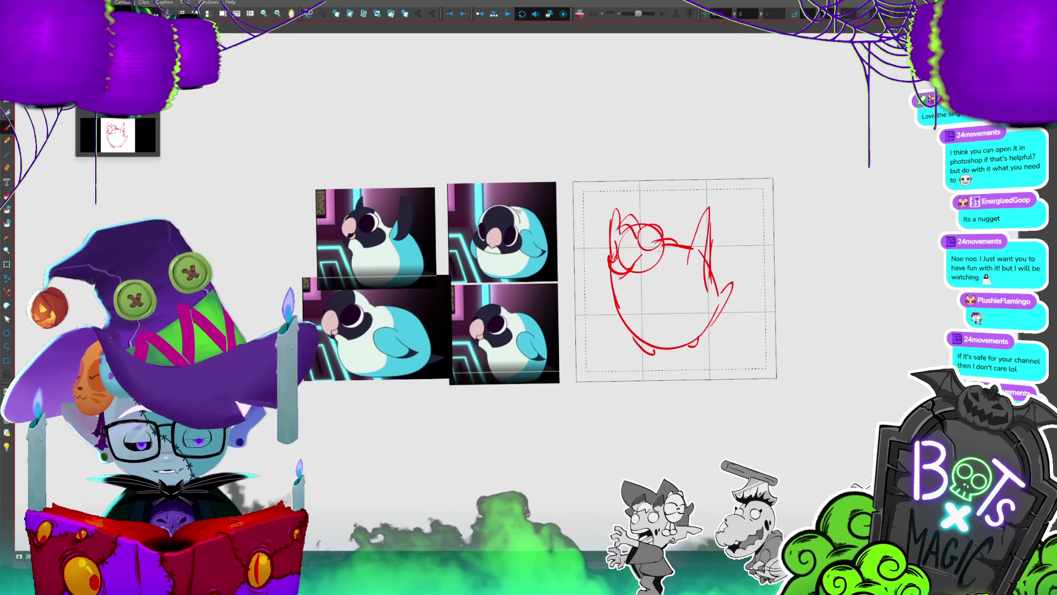
- Sketch a round head into the left half of the flat blob frame
key(period)
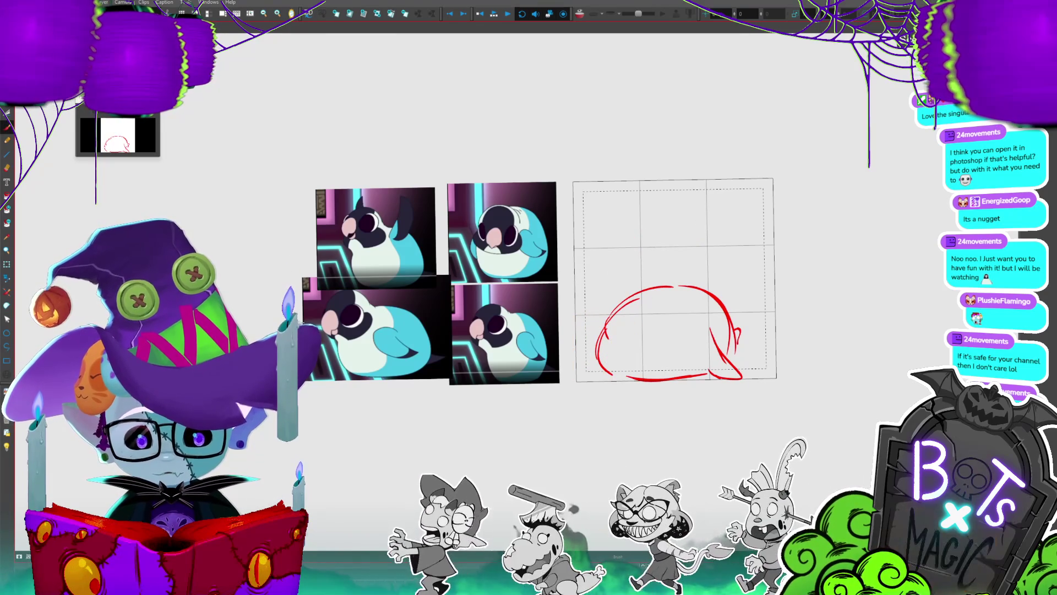
drag(606, 322, 578, 372)
drag(639, 291, 606, 298)
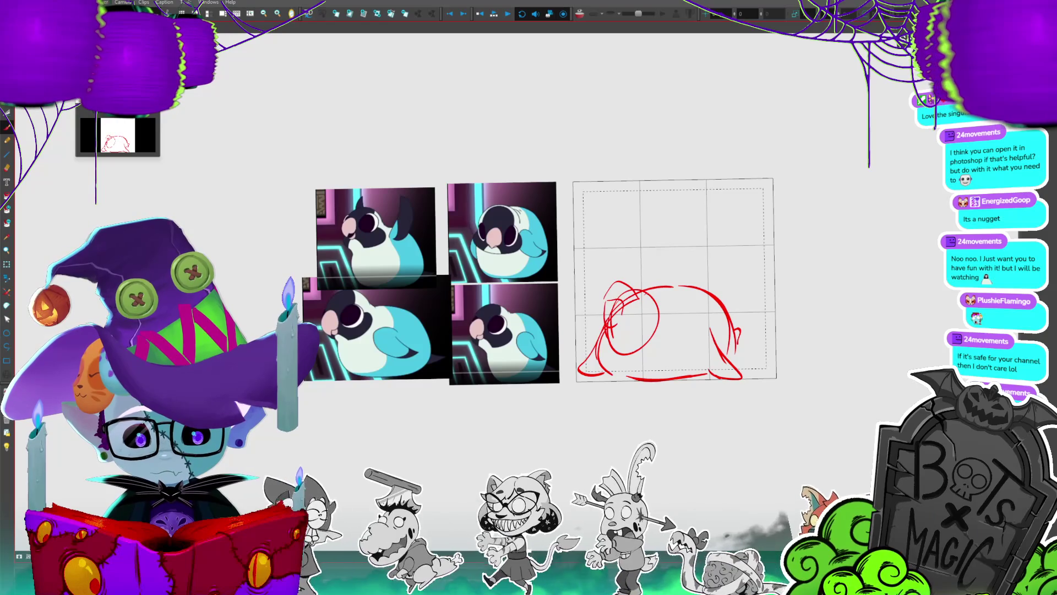
- Enlarge the head loops on the cat-head frame and finish them as a bold red circle
key(comma)
key(period)
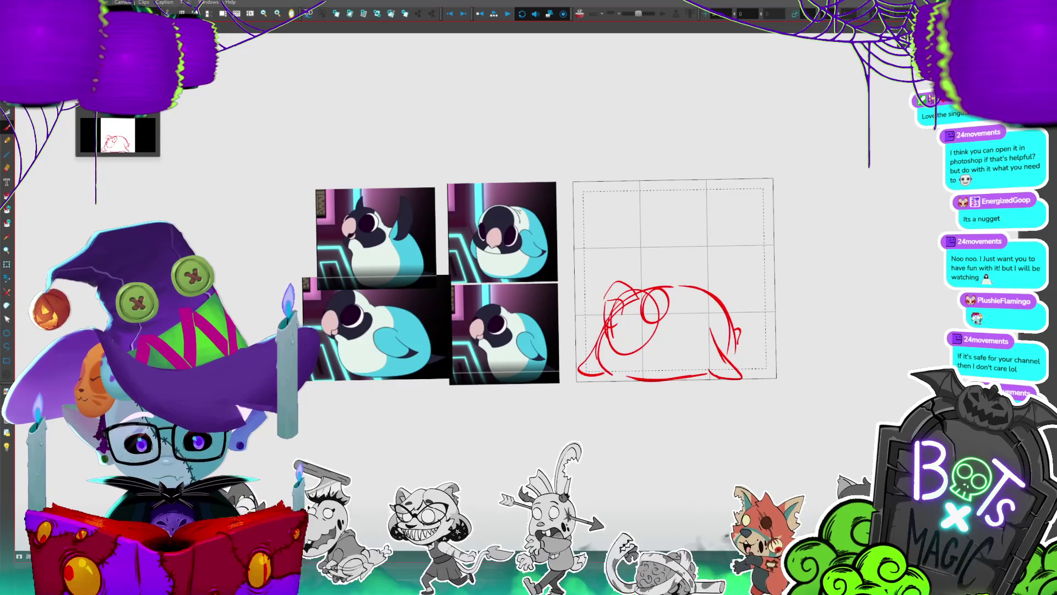
key(comma)
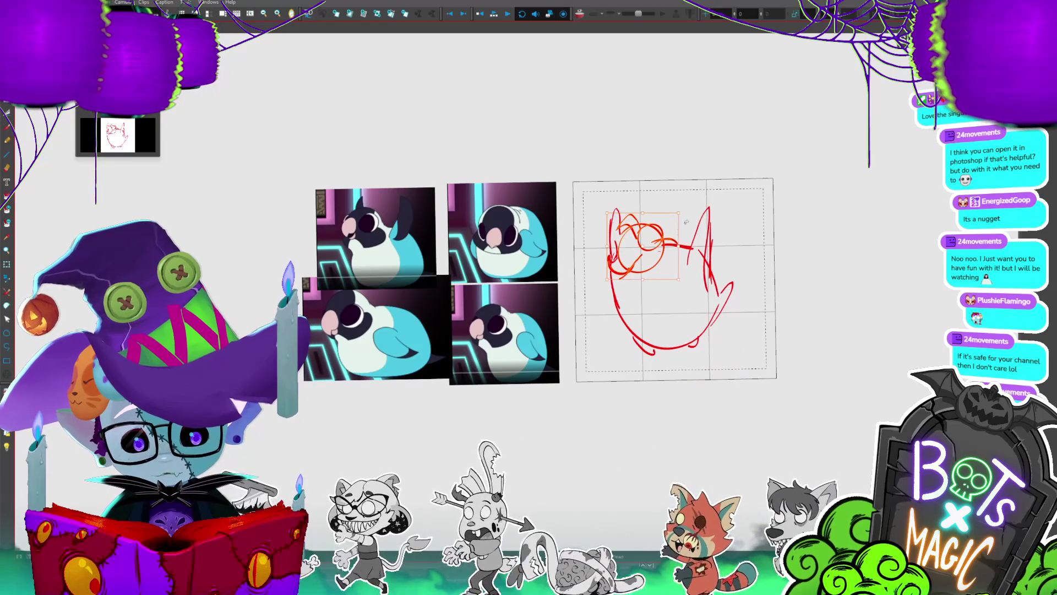
drag(679, 210, 689, 202)
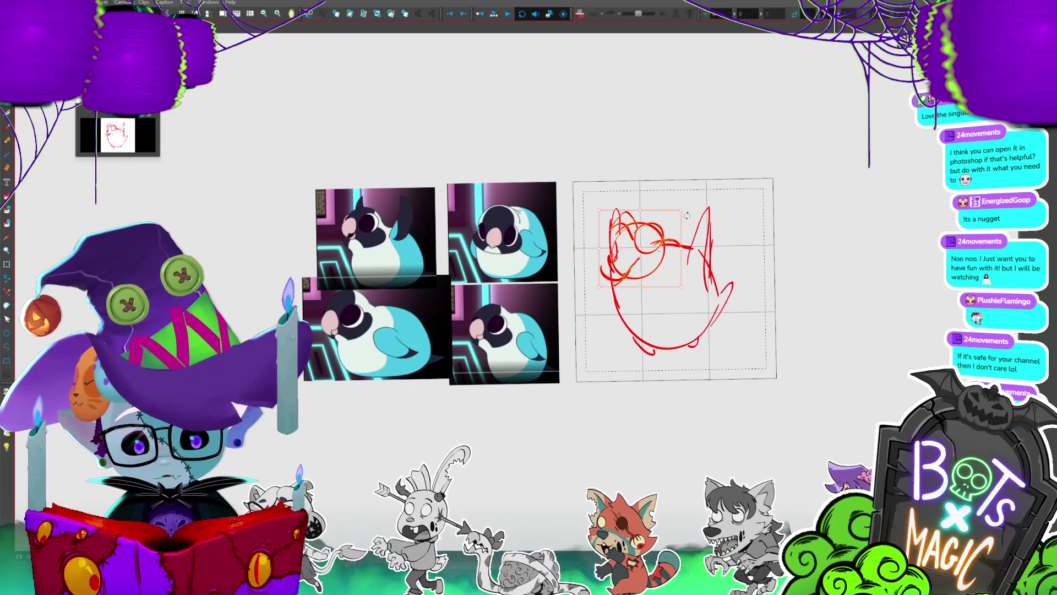
drag(665, 242, 661, 245)
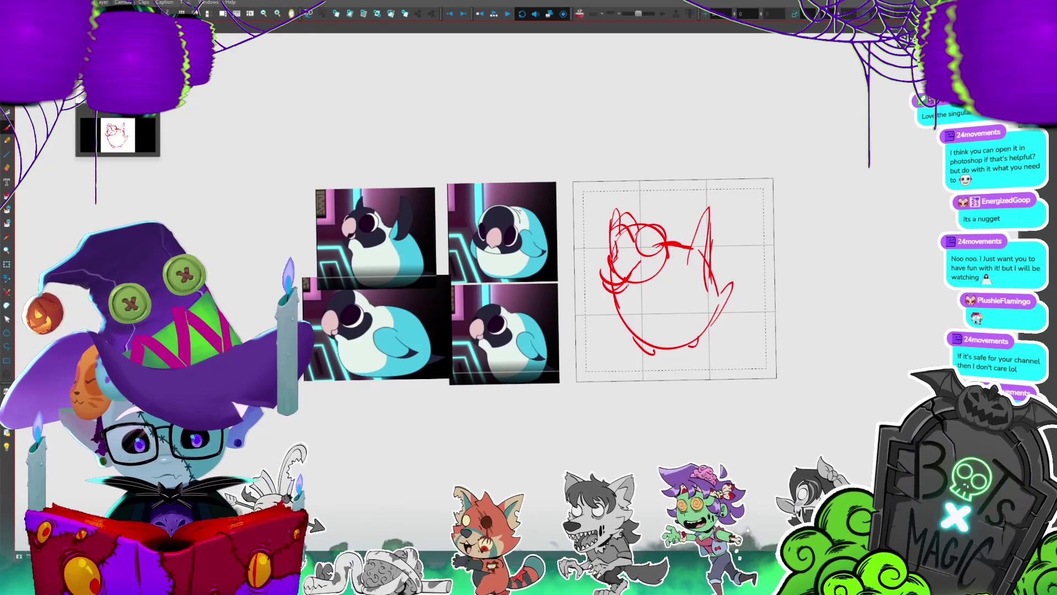
key(Right)
key(Right)
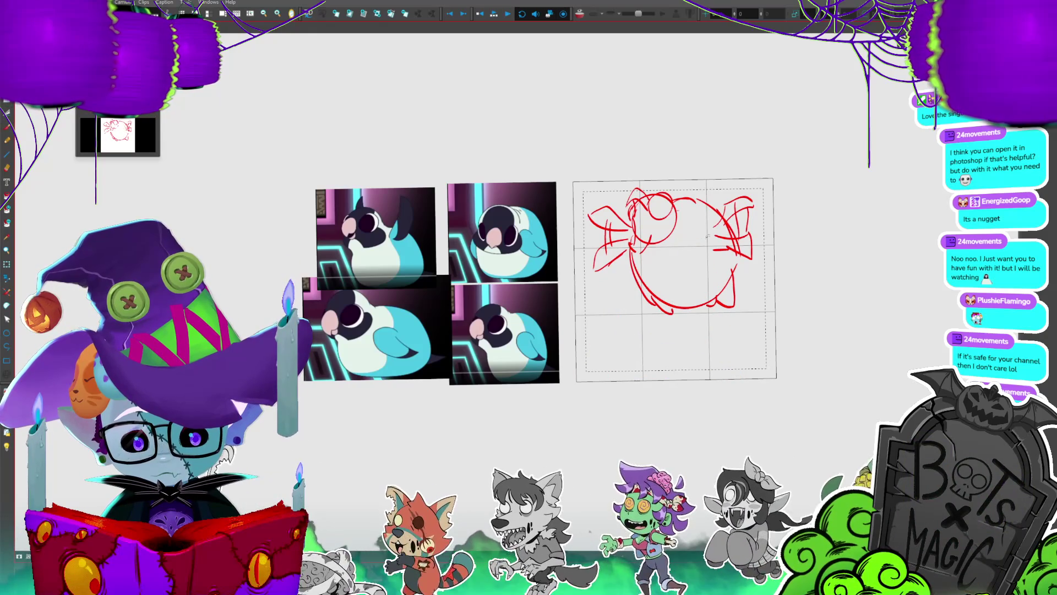
- Rough in a rounder head at the top and scale it up toward the right
drag(668, 189, 642, 237)
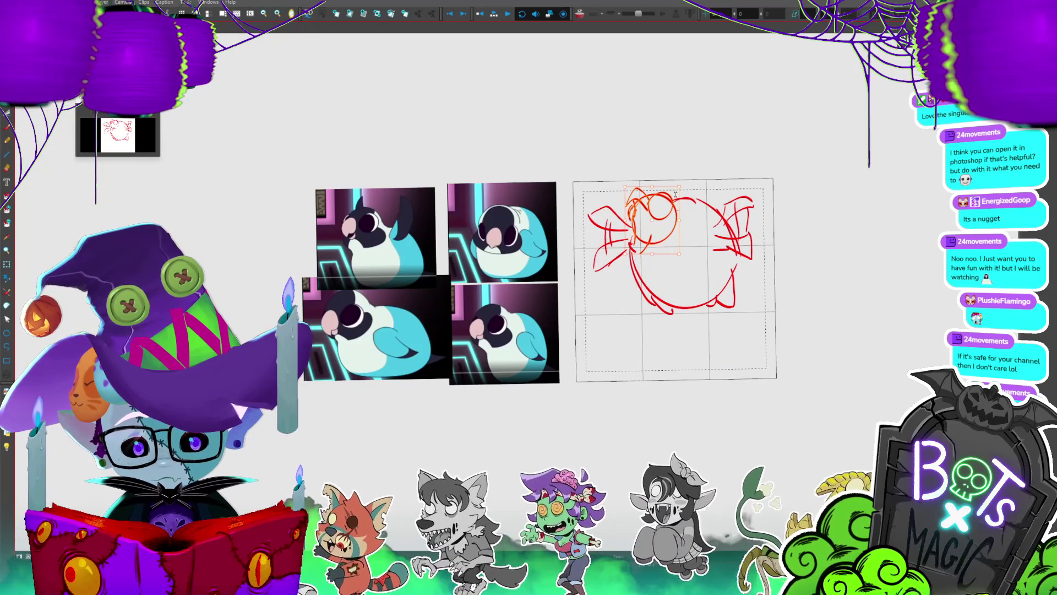
key(ctrl+d)
drag(688, 181, 683, 197)
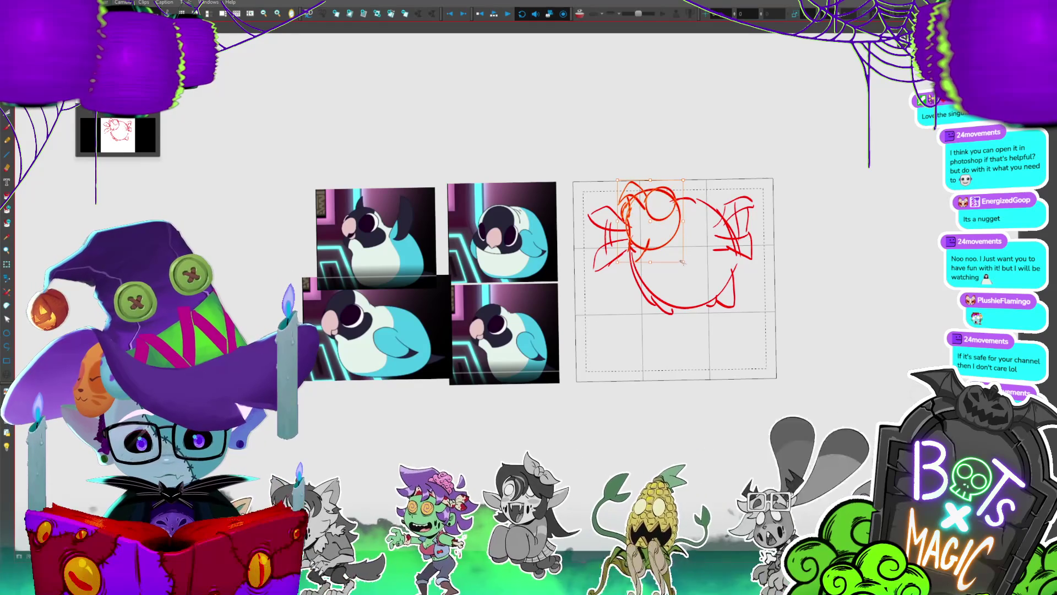
drag(686, 267, 695, 274)
key(Return)
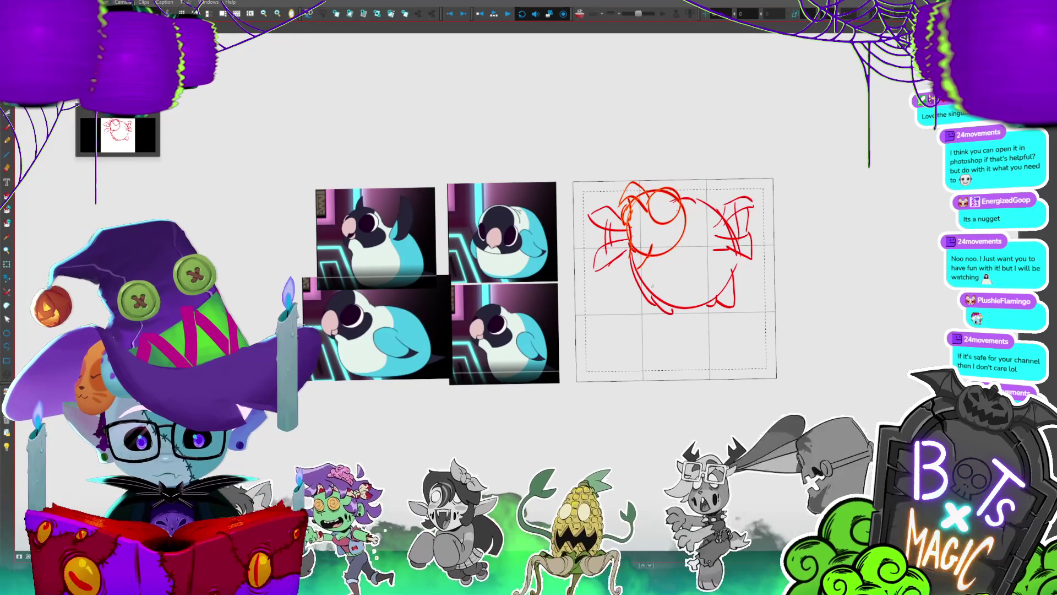
key(ctrl+z)
key(ctrl+y)
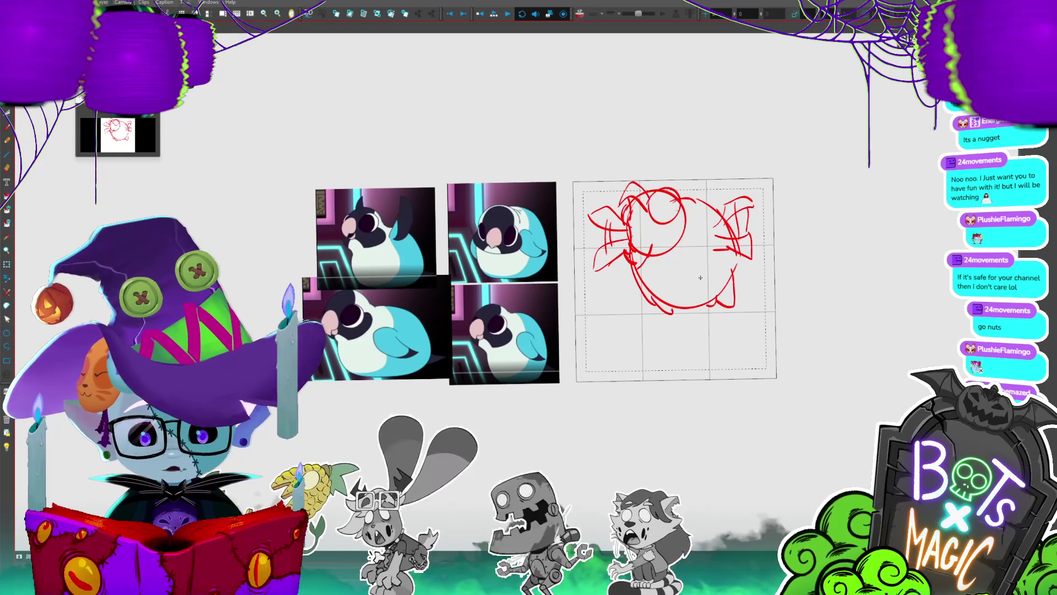
- Play through the sketch animation frames to review the new head
key(space)
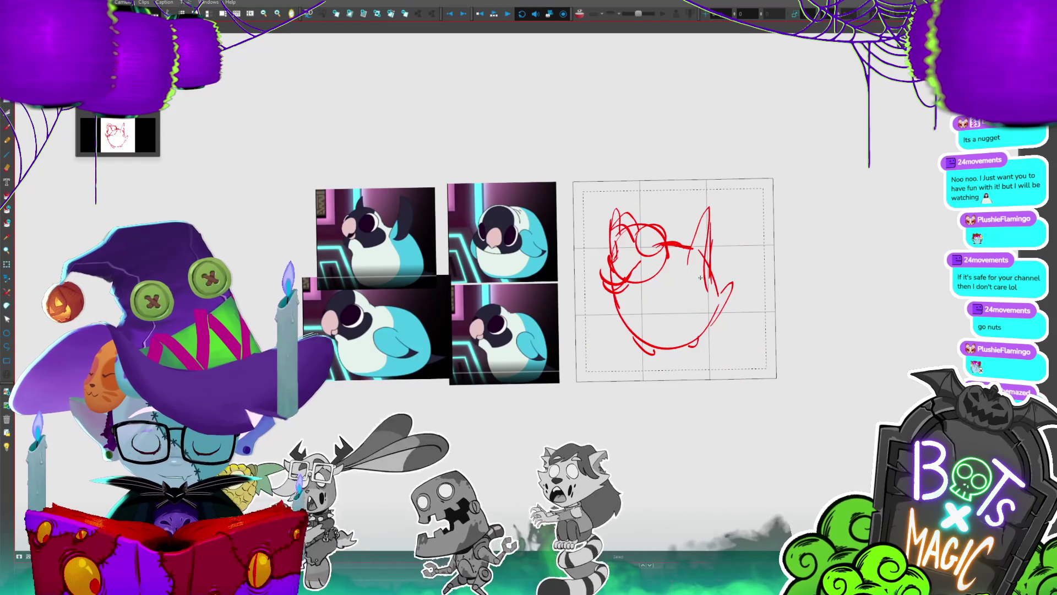
key(space)
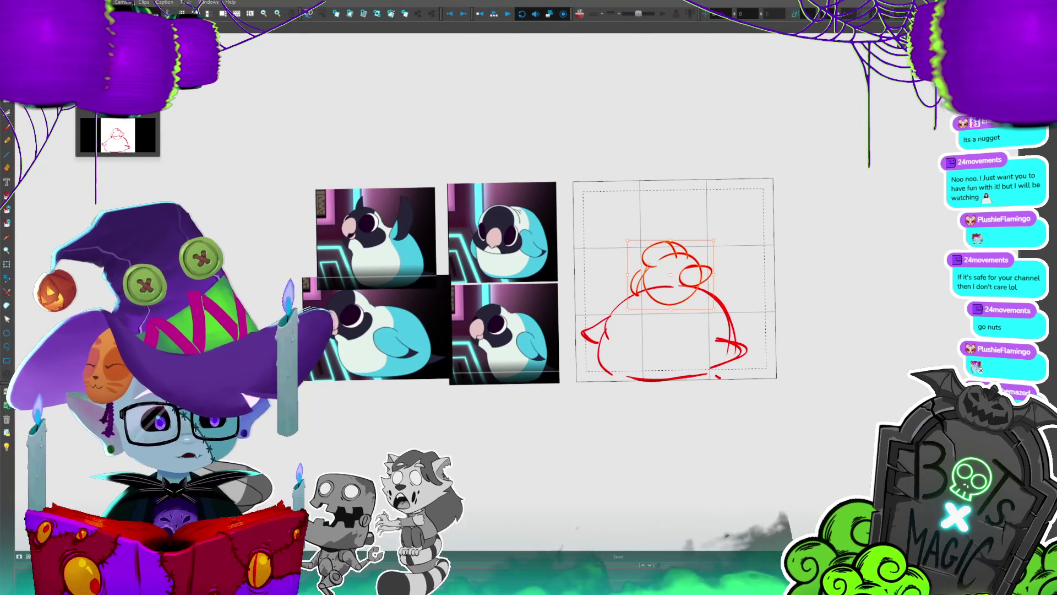
key(Right)
key(space)
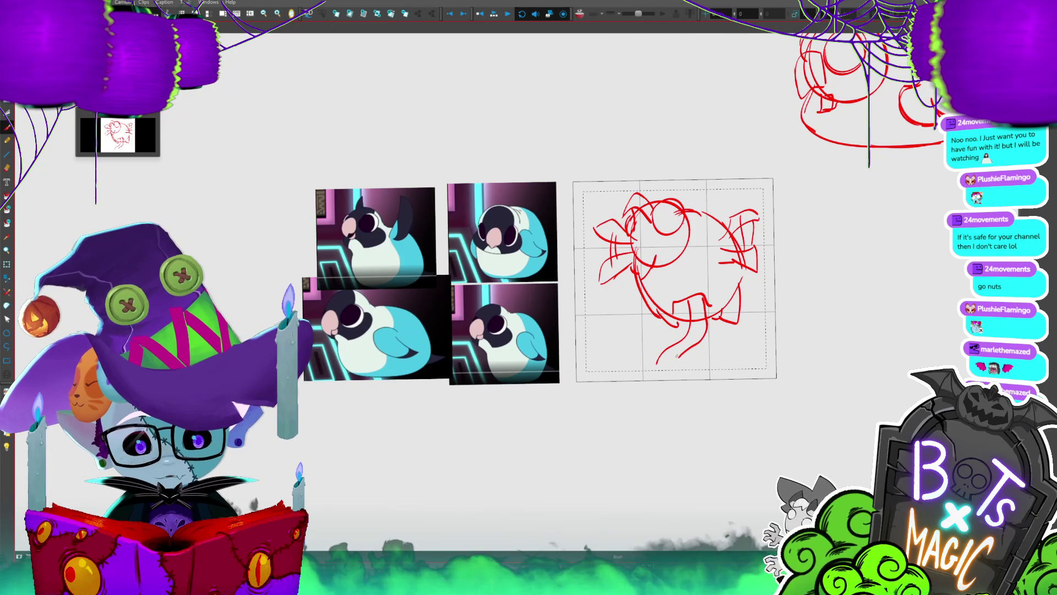
- Draw a curly tail tip and short accent strokes beneath the round bird's body
mouse_move(689, 341)
mouse_down()
mouse_move(677, 365)
mouse_move(696, 361)
mouse_up()
drag(671, 376, 699, 374)
drag(662, 306, 695, 297)
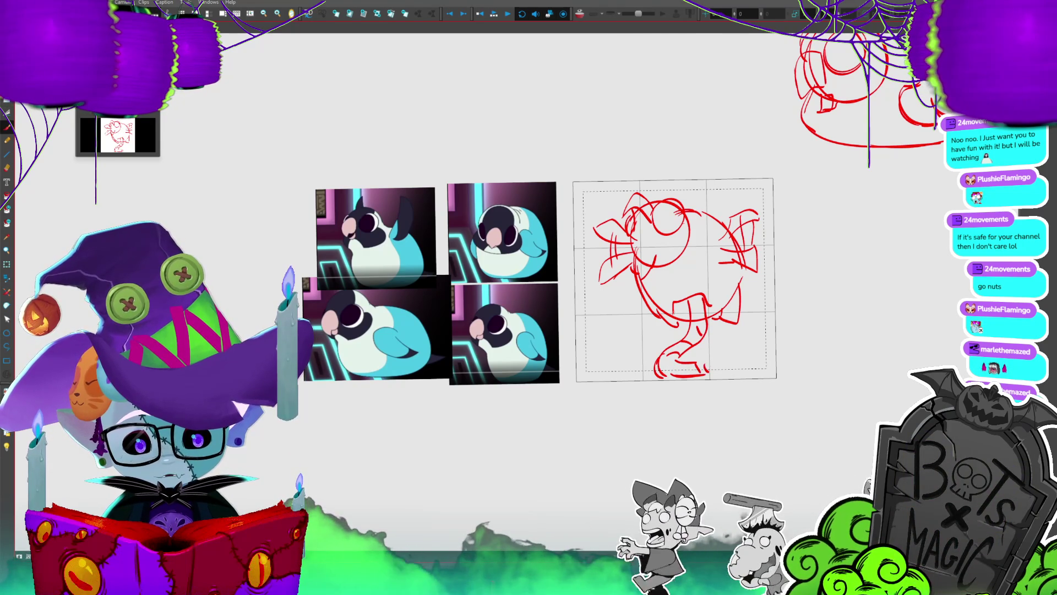
drag(693, 360, 708, 372)
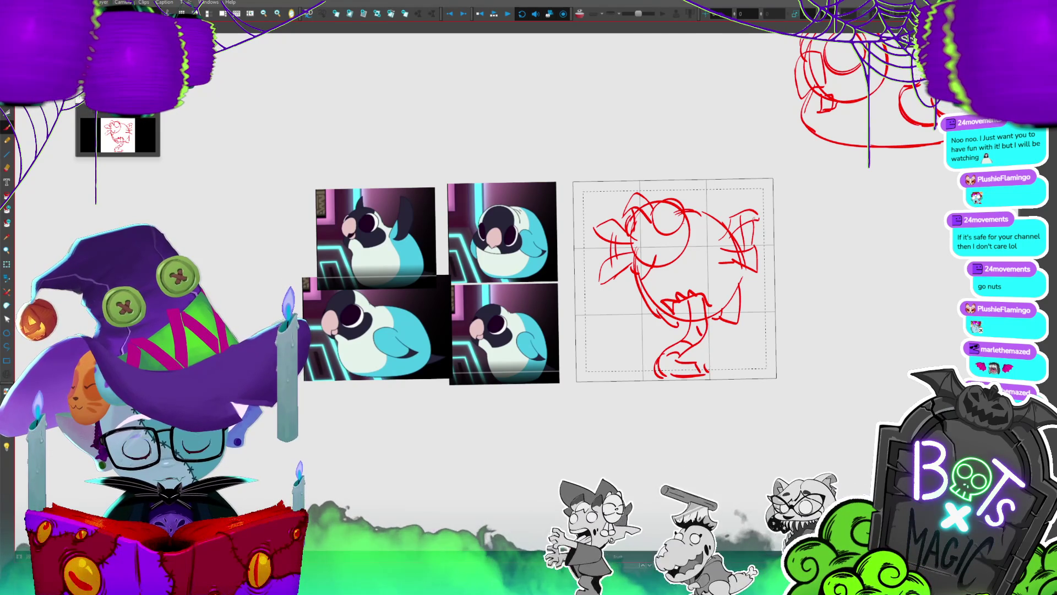
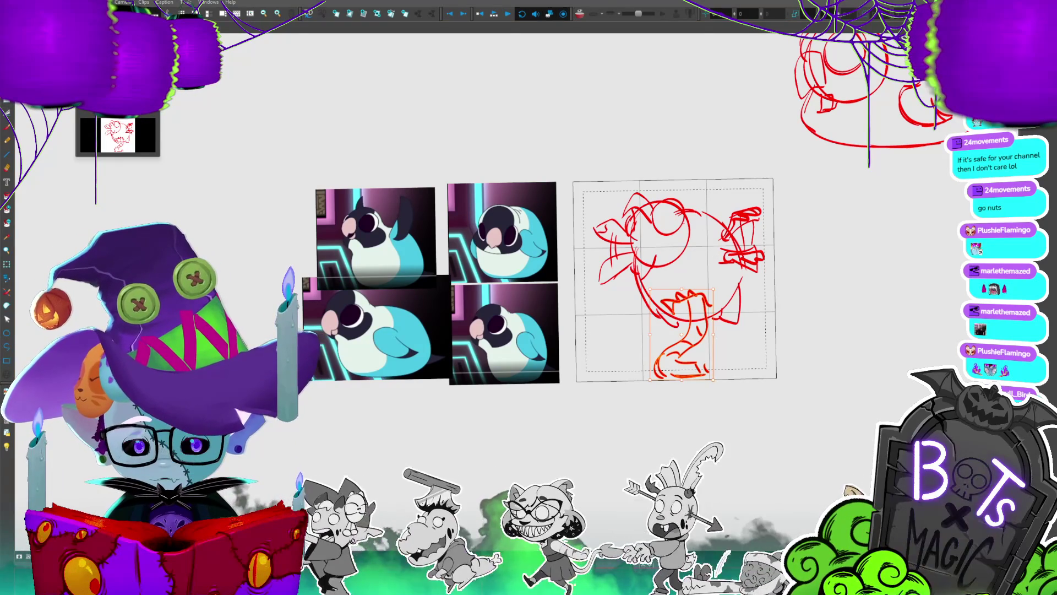
- Flip back and forth through the red walk-cycle roughs to compare poses
key(period)
key(period)
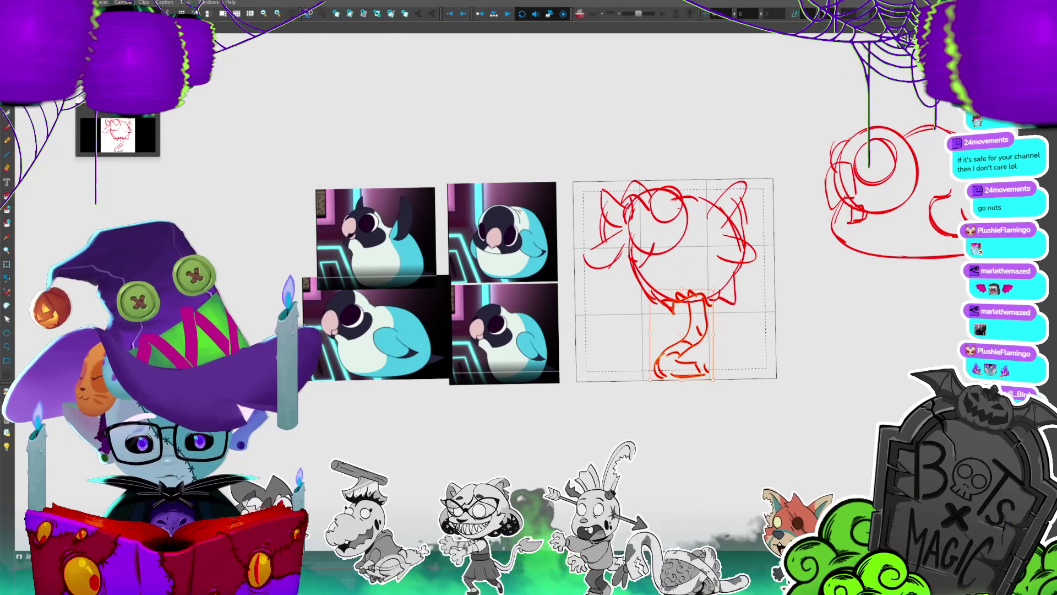
key(period)
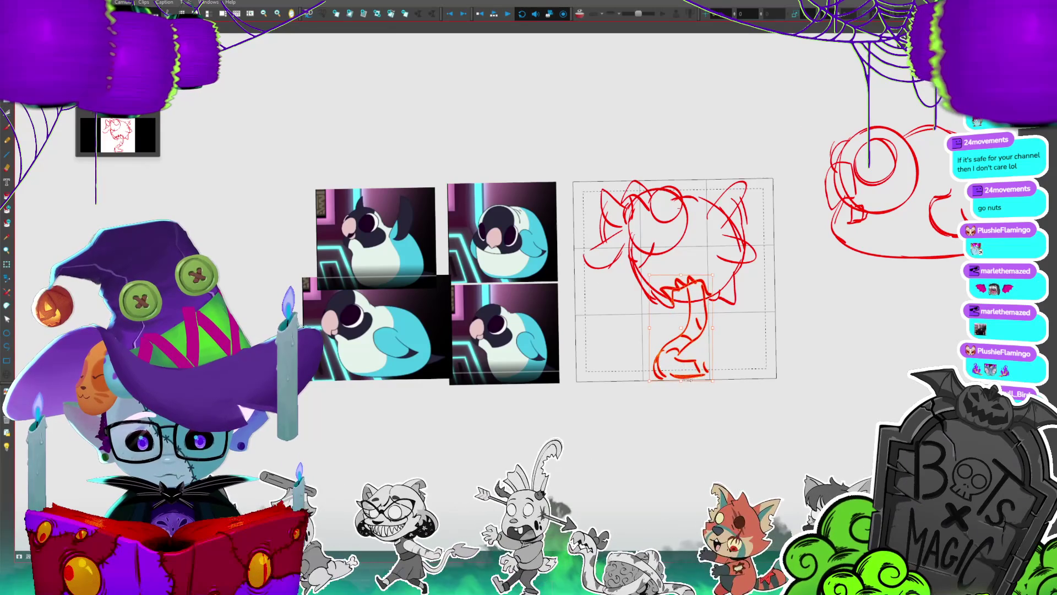
key(comma)
key(period)
key(comma)
key(comma)
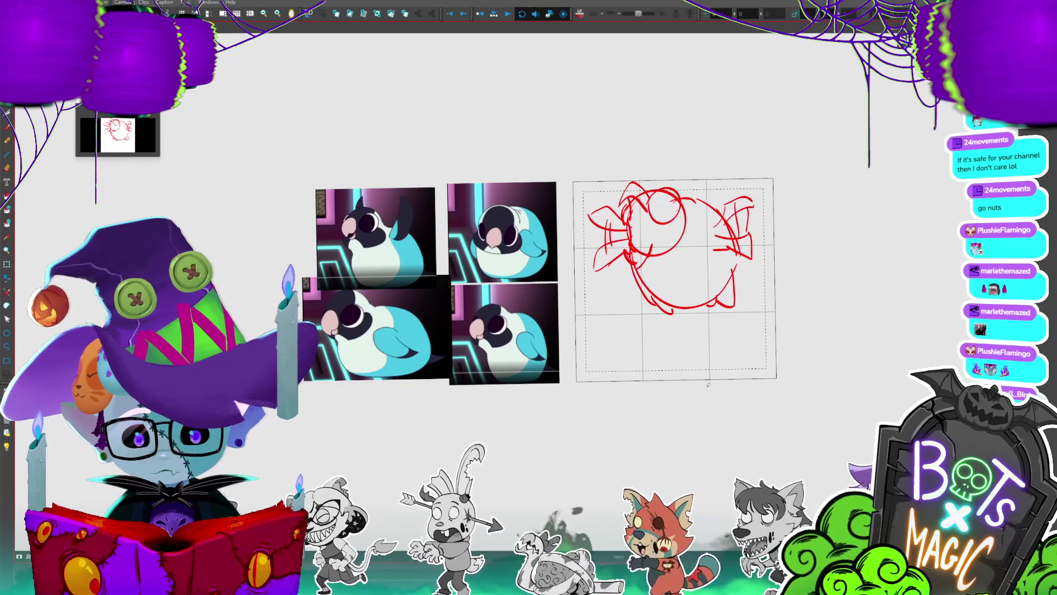
- Try shifting and shrinking the long tail, undo it, then play back to the lying pose
key(period)
drag(693, 380, 713, 361)
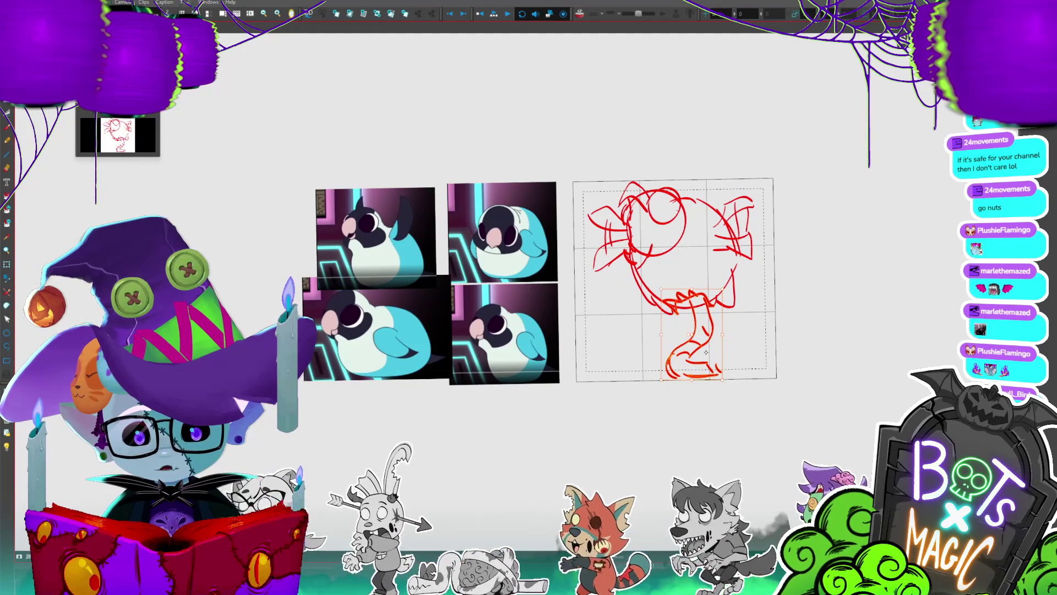
key(ctrl+z)
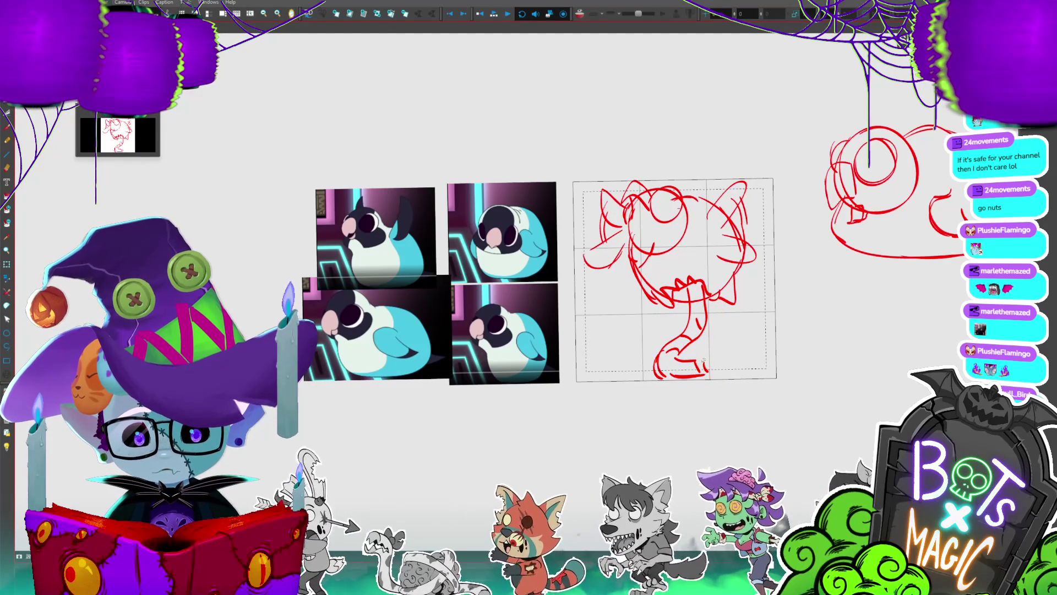
key(ctrl+z)
key(ctrl+z)
key(period)
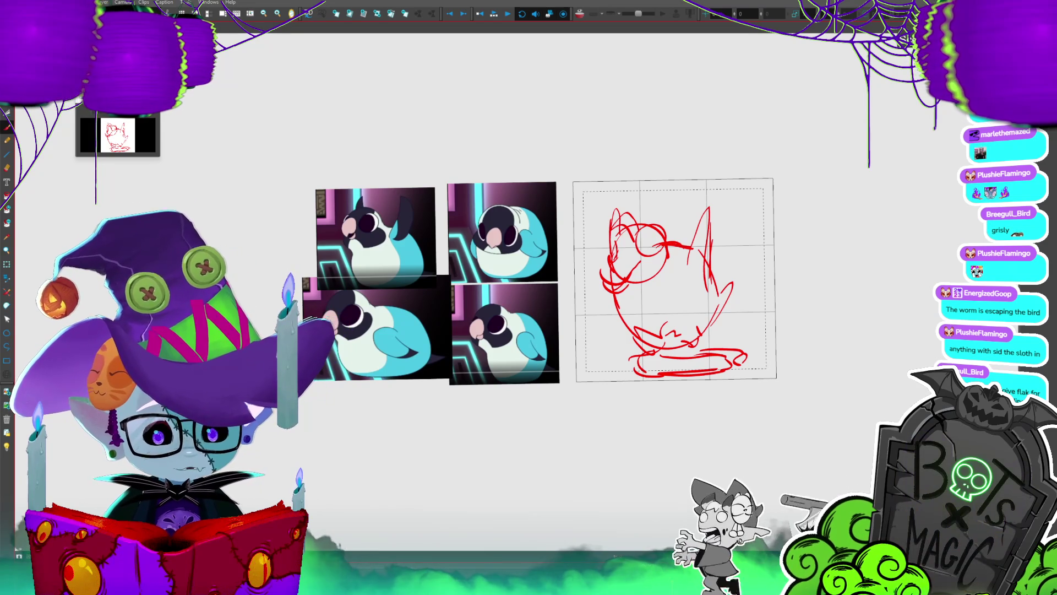
key(Return)
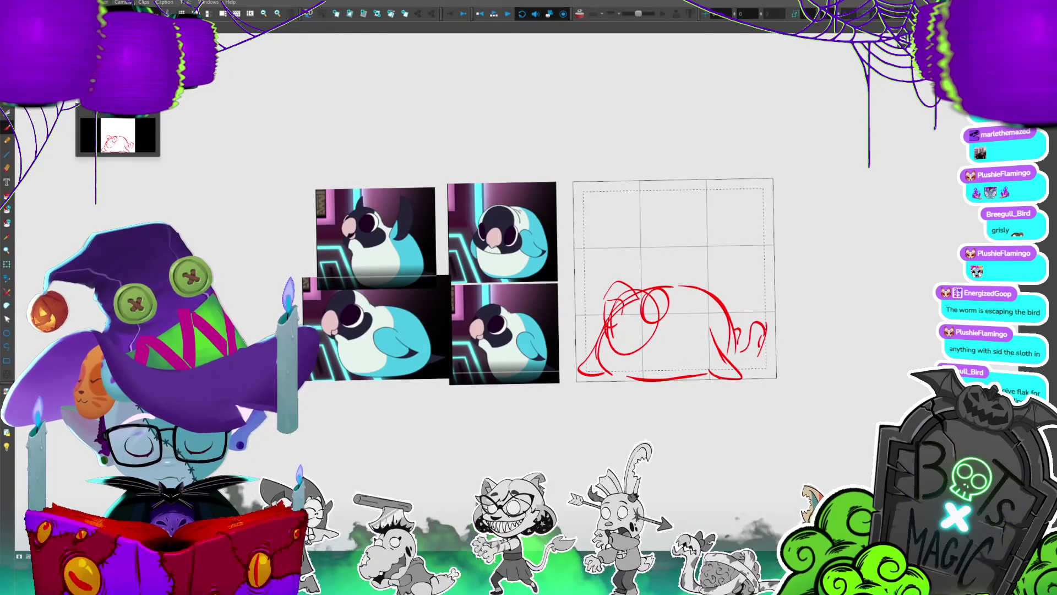
- Redraw the head circle and eye on the lying bird, comparing versions with undo/redo
key(ctrl+z)
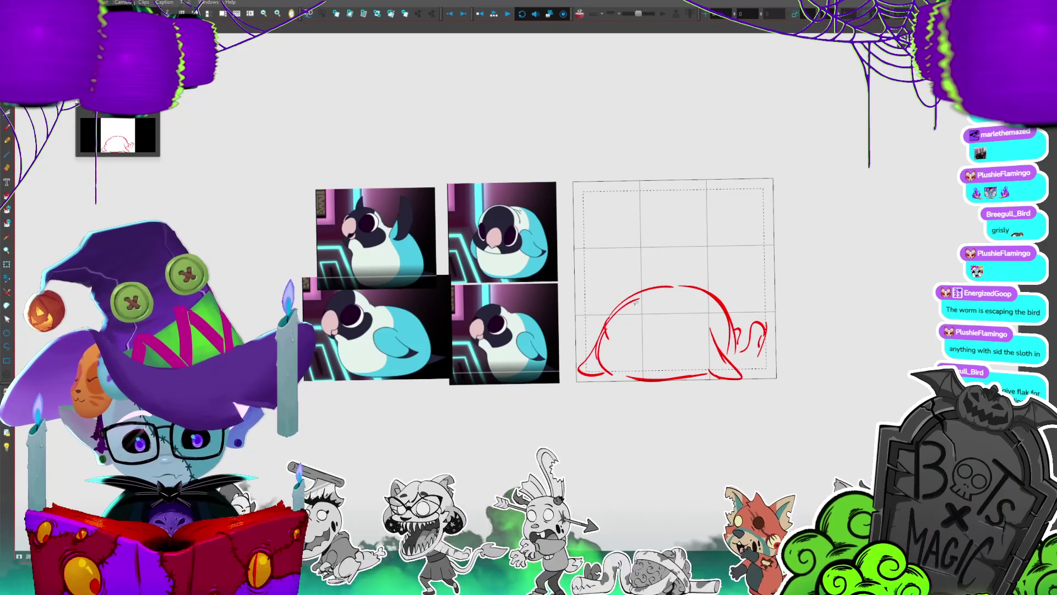
drag(633, 307, 583, 358)
drag(626, 318, 624, 321)
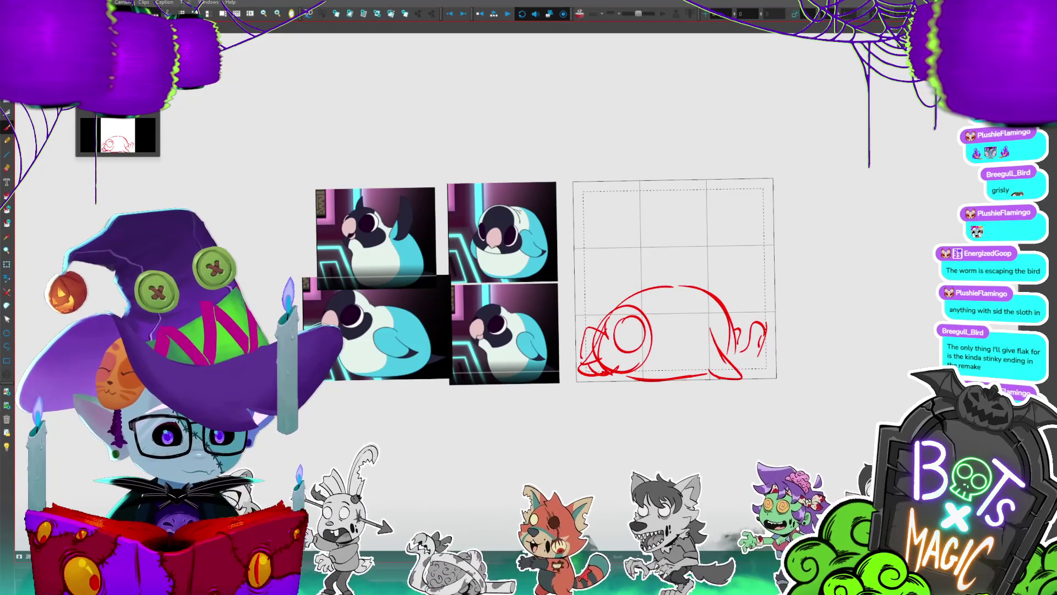
scroll(653, 217, down, 2)
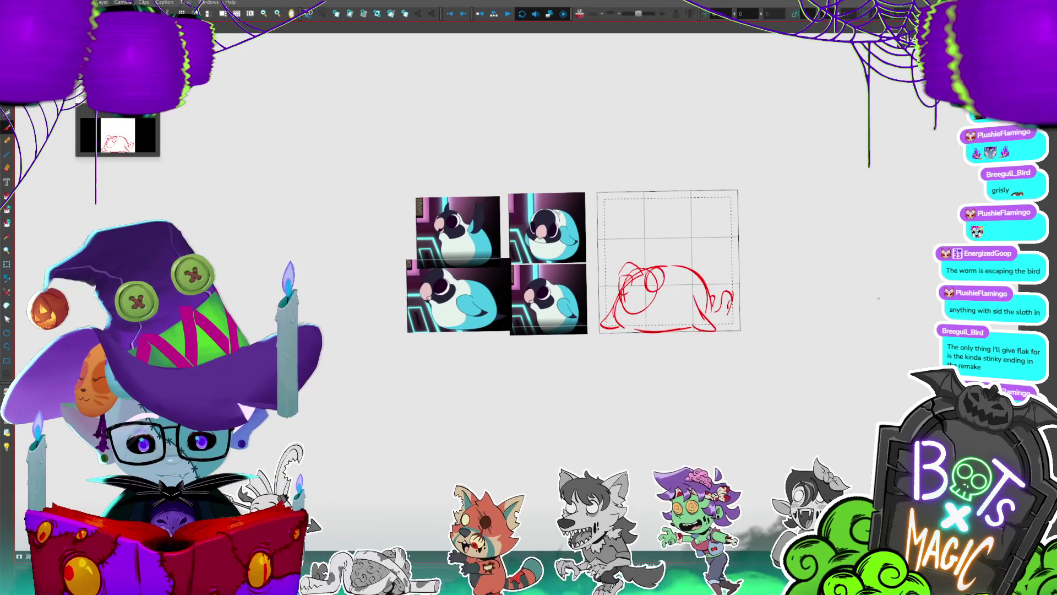
key(ctrl+z)
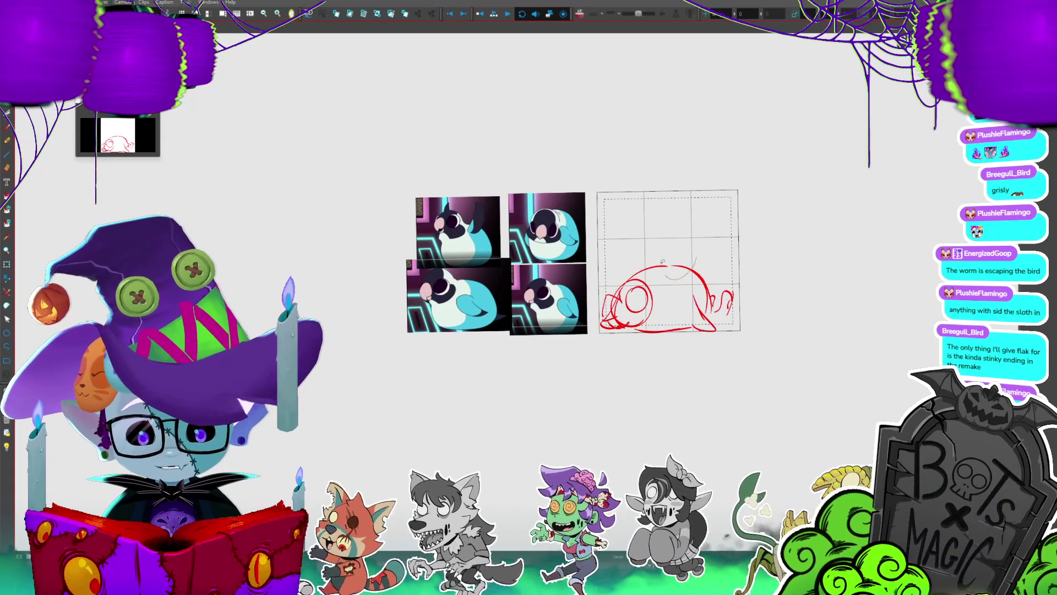
key(ctrl+z)
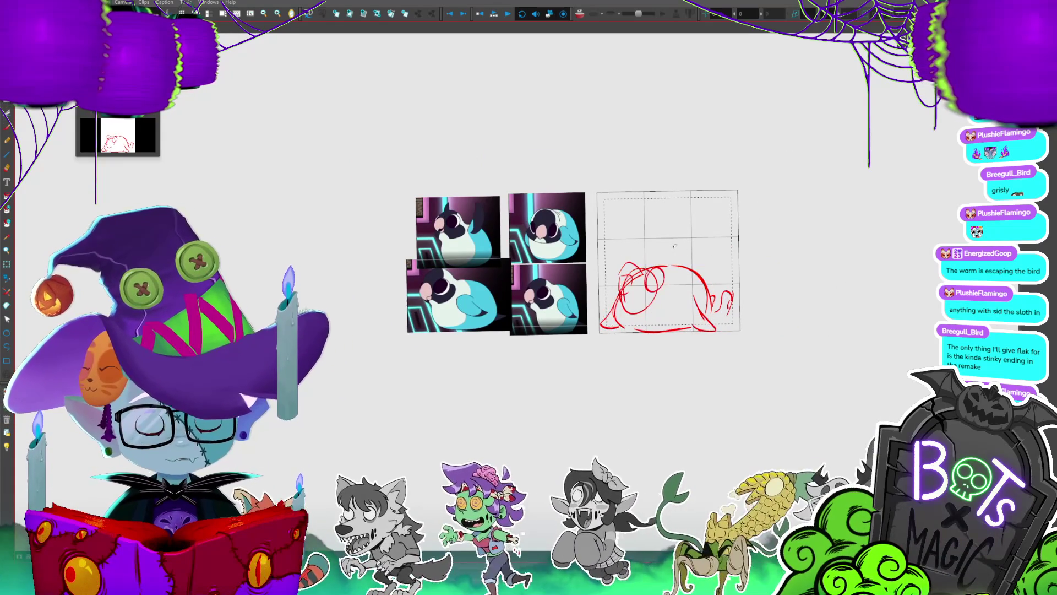
key(ctrl+z)
key(ctrl+z)
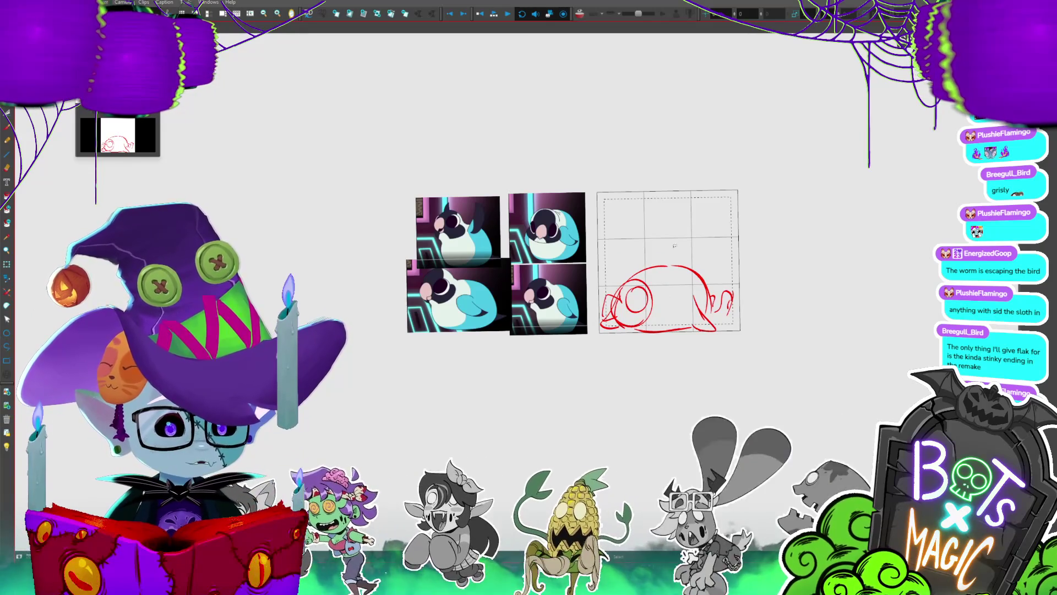
key(ctrl+z)
key(ctrl+z)
key(ctrl+y)
key(ctrl+y)
key(ctrl+y)
key(ctrl+z)
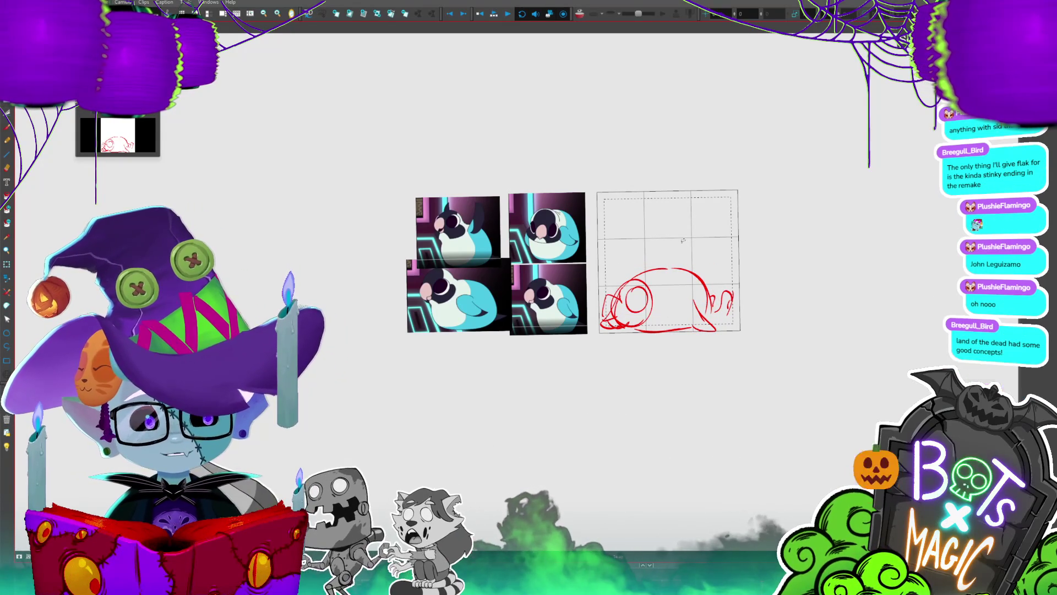
- Replace the rightmost tail stroke with a new curved underside and check the frames
key(ctrl+z)
key(alt+b)
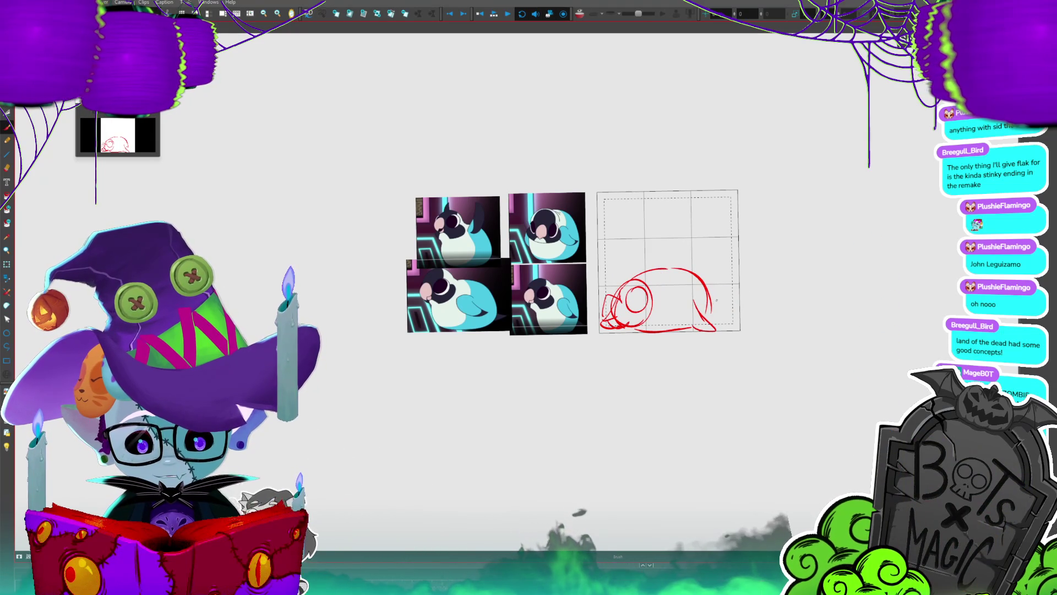
drag(745, 312, 719, 322)
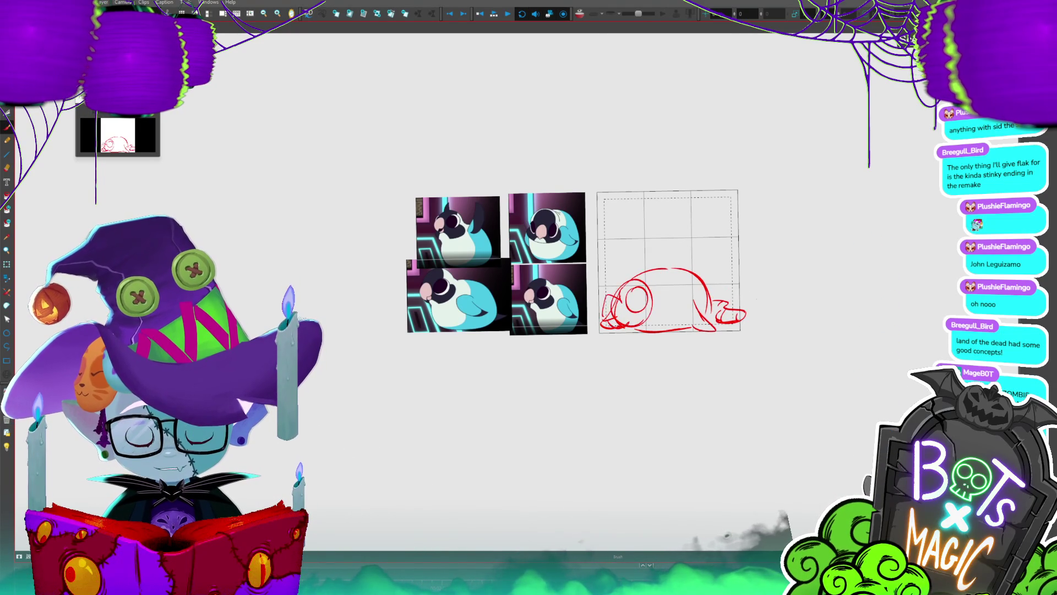
key(period)
key(period)
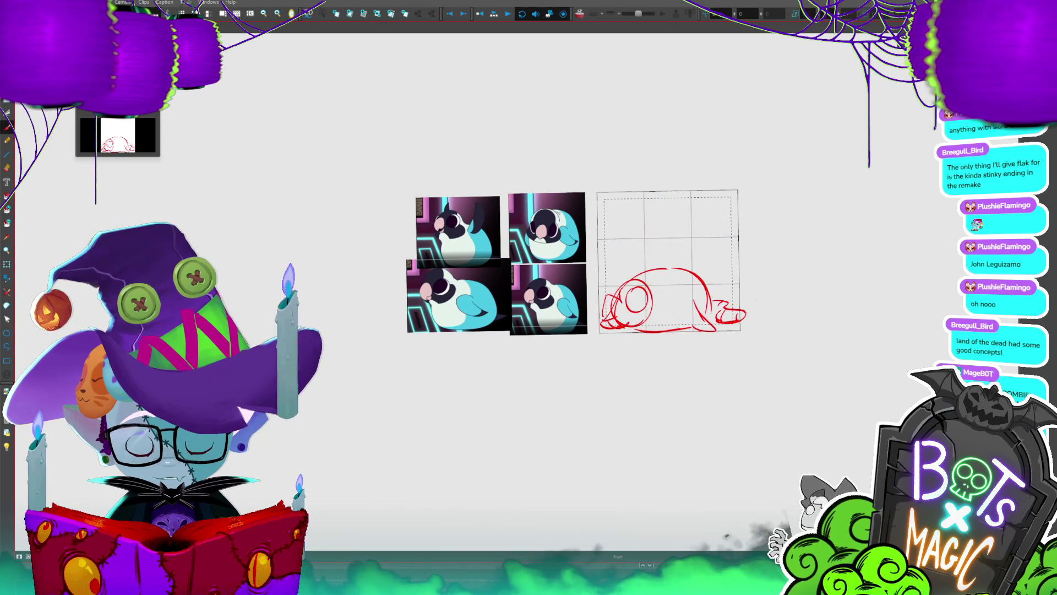
key(period)
key(period)
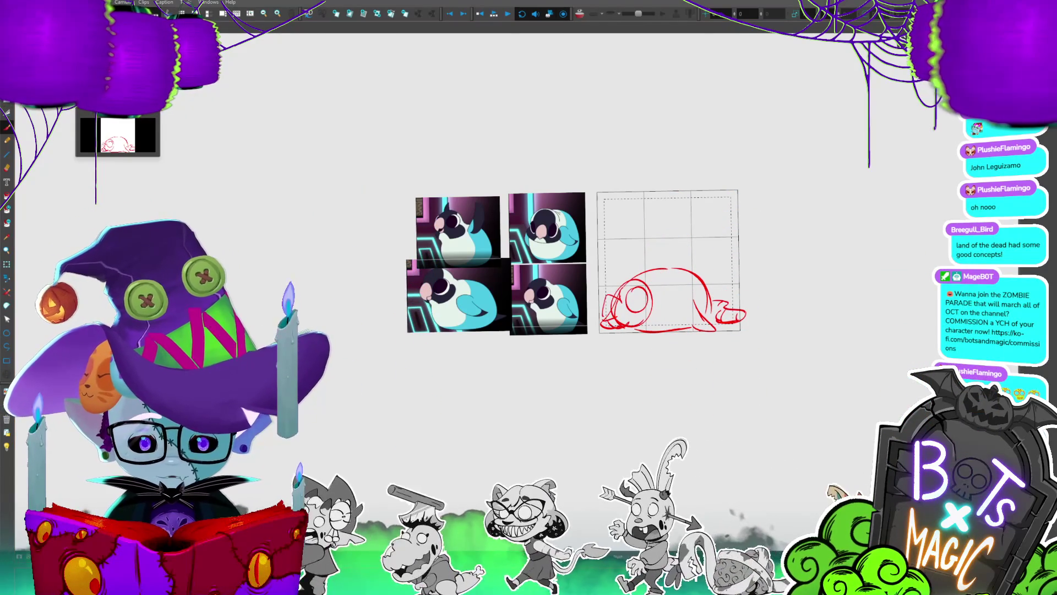
- Clear the rough on the next frame, step to the standing and crouching poses, and play enlarged
key(period)
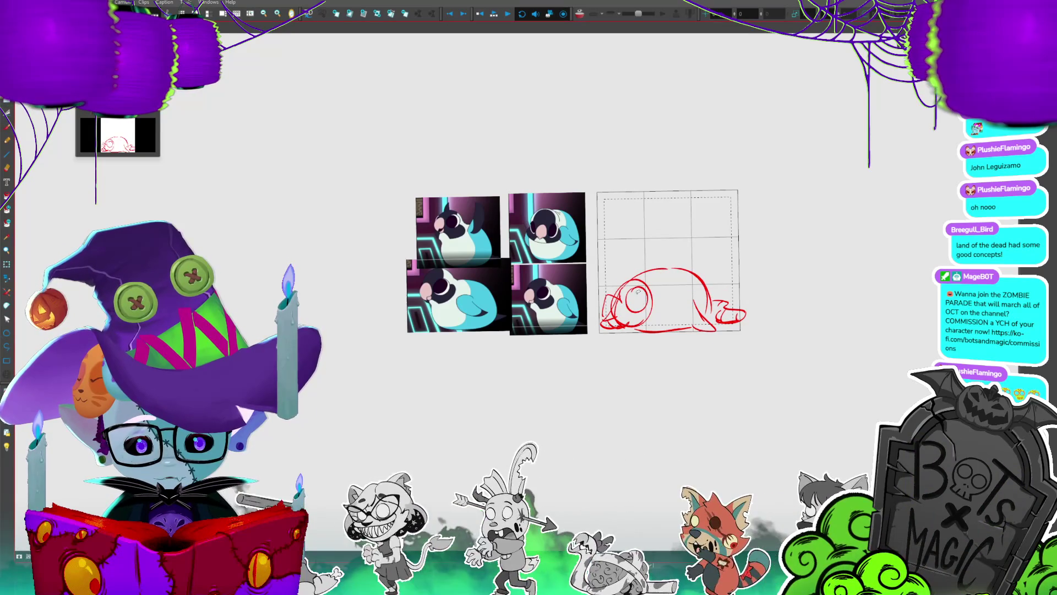
key(ctrl+a)
key(Delete)
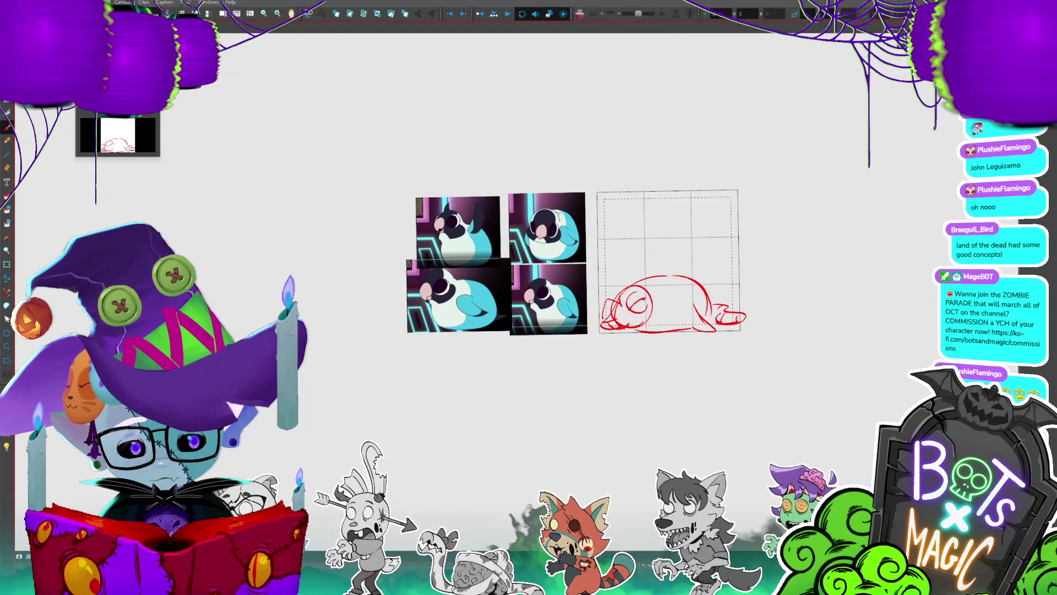
key(period)
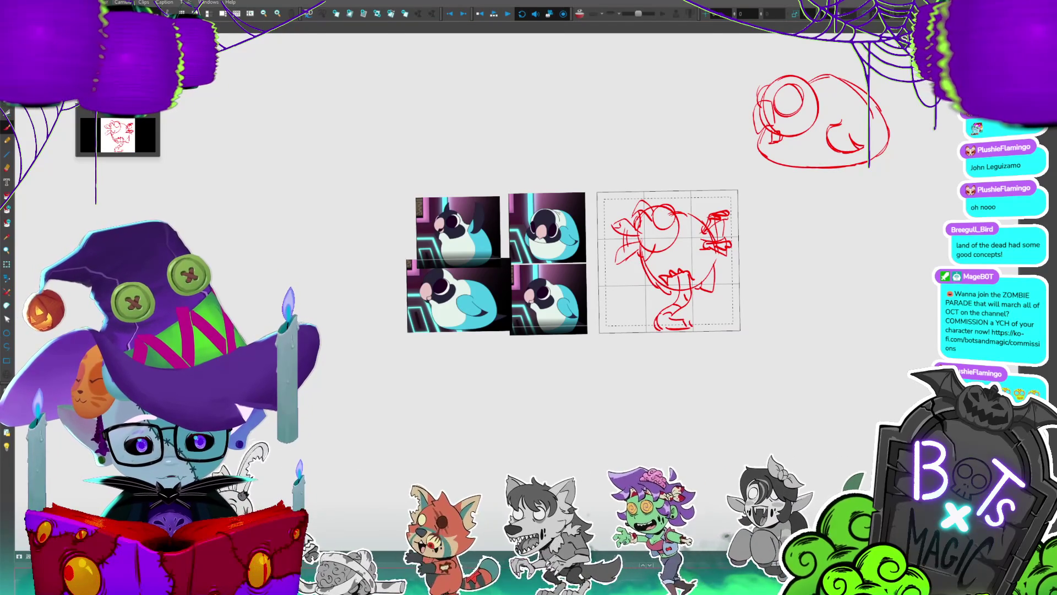
key(period)
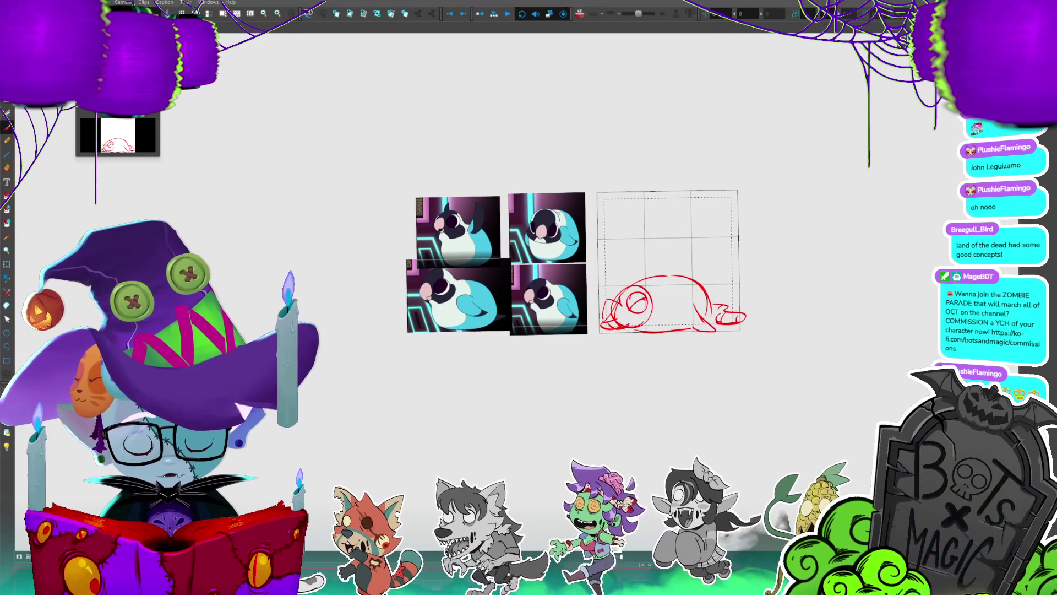
click(495, 15)
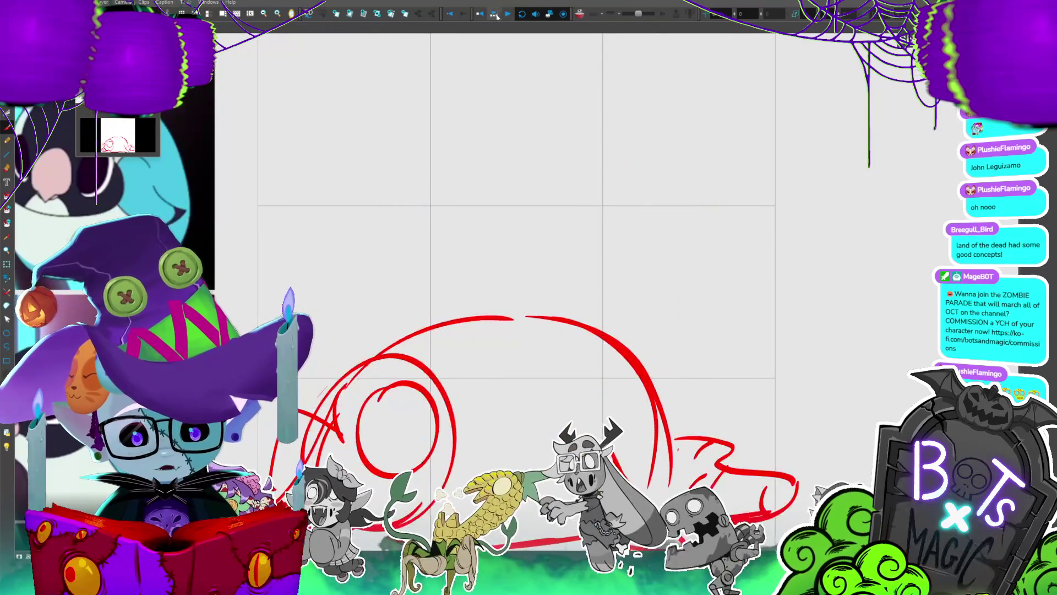
- Zoom out, render the frames as a playback preview, and zoom back to the whole board
key(ctrl+minus)
key(ctrl+minus)
key(ctrl+minus)
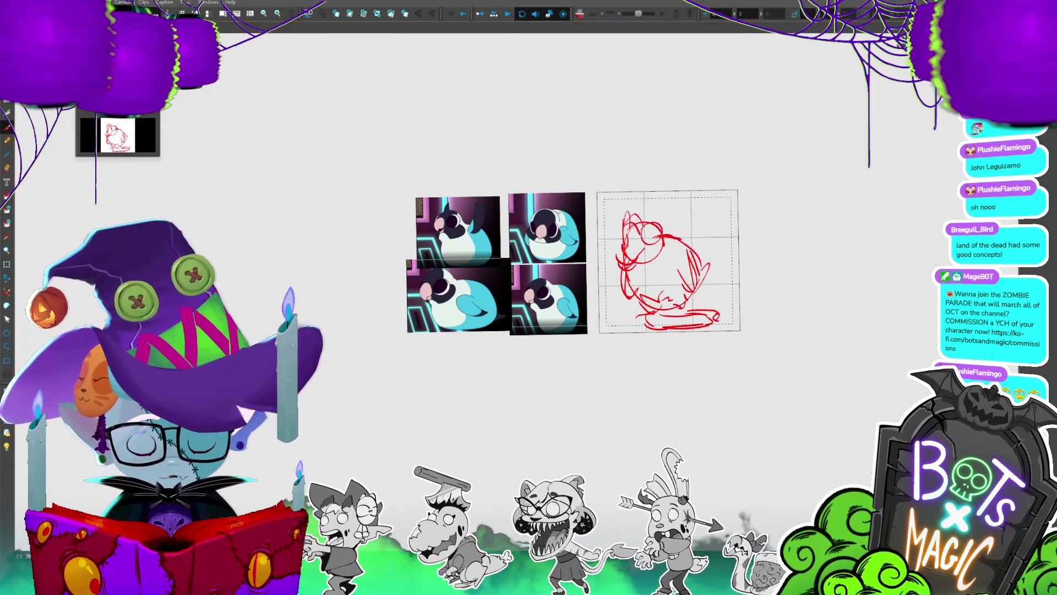
click(495, 13)
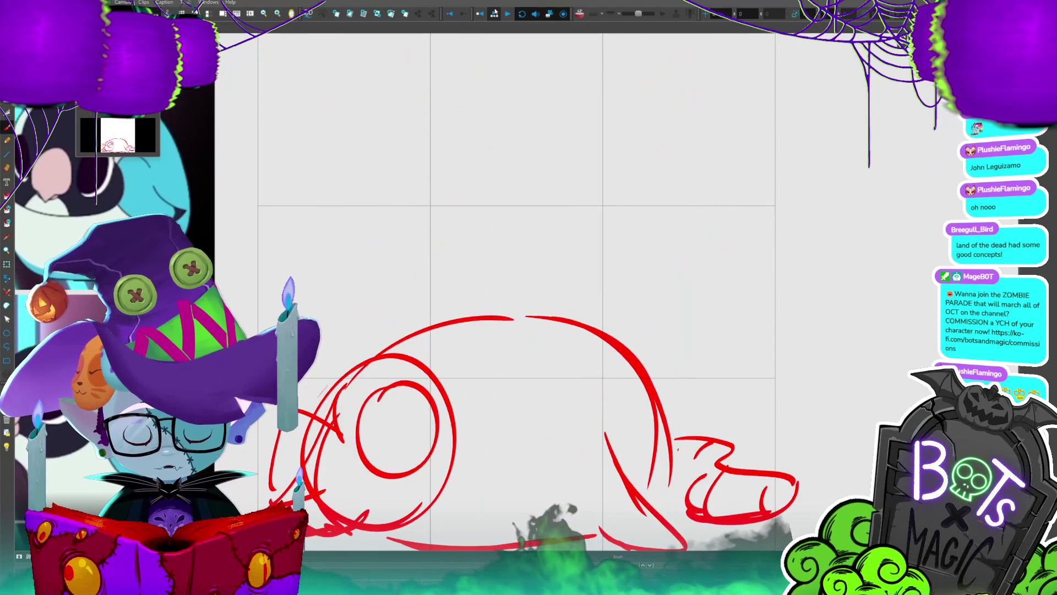
scroll(832, 285, down, 5)
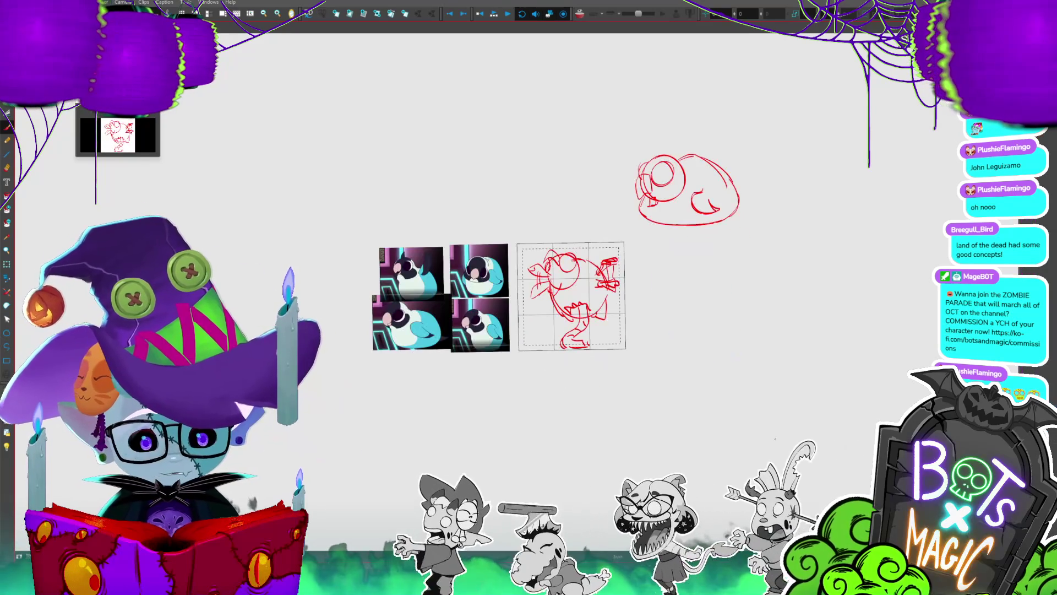
- Zoom in on the panel and fade the red rough and cyan references to low opacity
scroll(513, 282, up, 5)
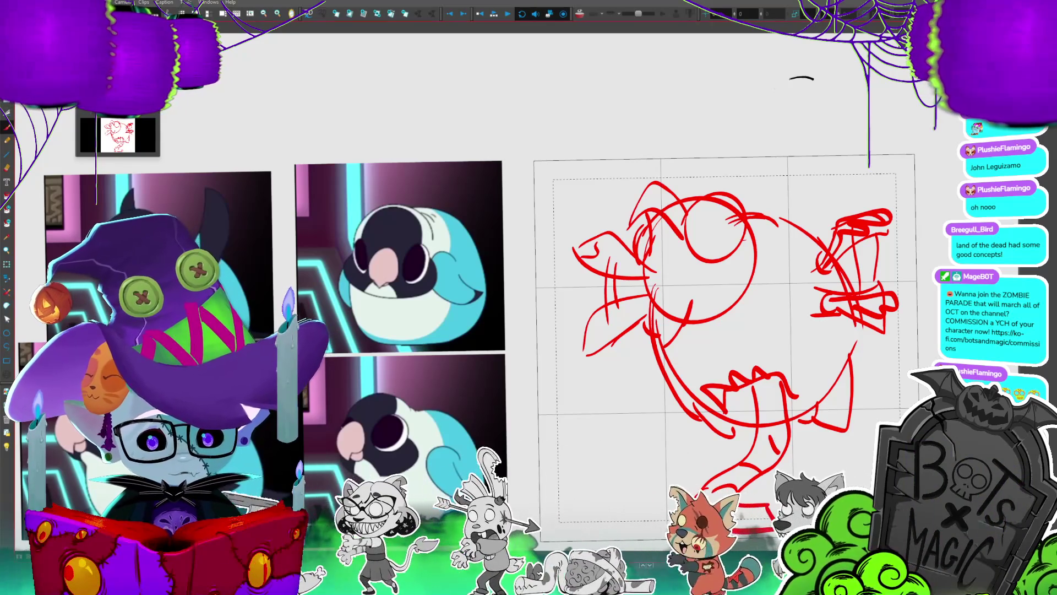
key(ctrl+shift+n)
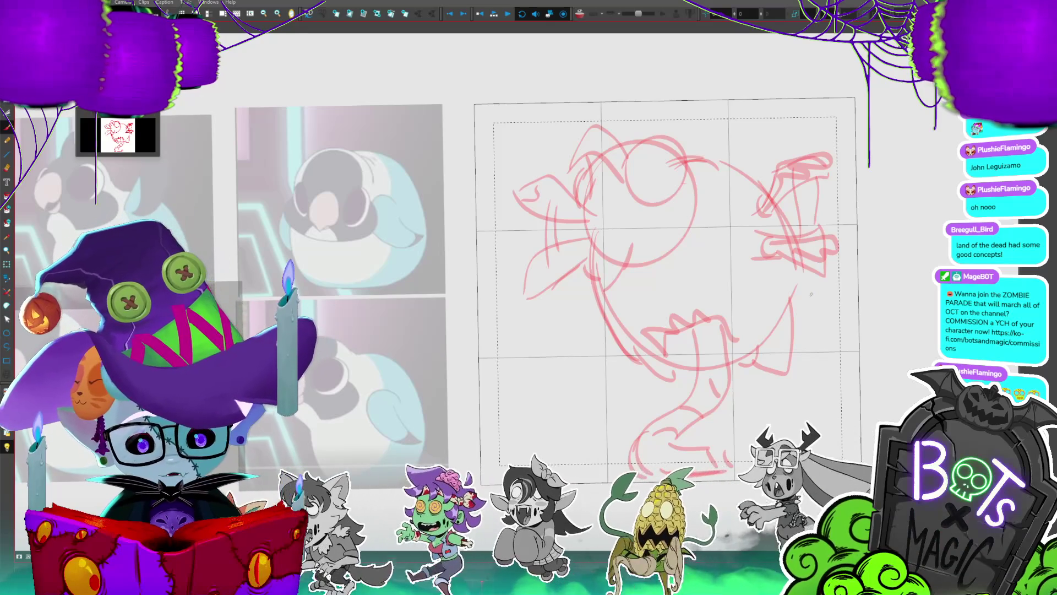
- Ink the black head circle, an eye circle near its top, and an upper-left ear curve
drag(582, 142, 689, 256)
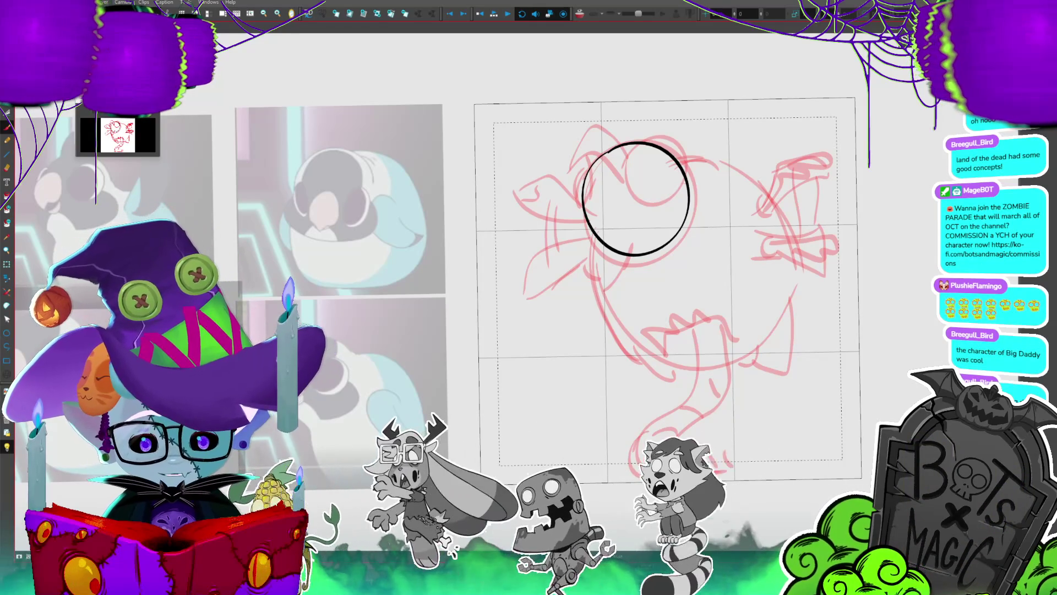
mouse_move(674, 241)
mouse_down()
mouse_move(688, 262)
mouse_move(677, 261)
mouse_up()
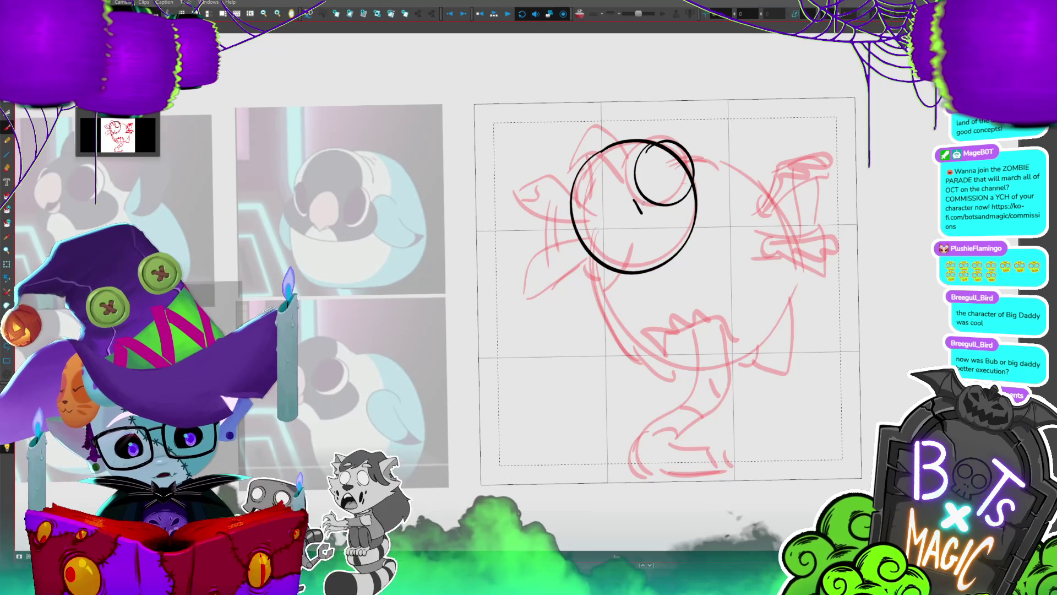
key(ctrl+z)
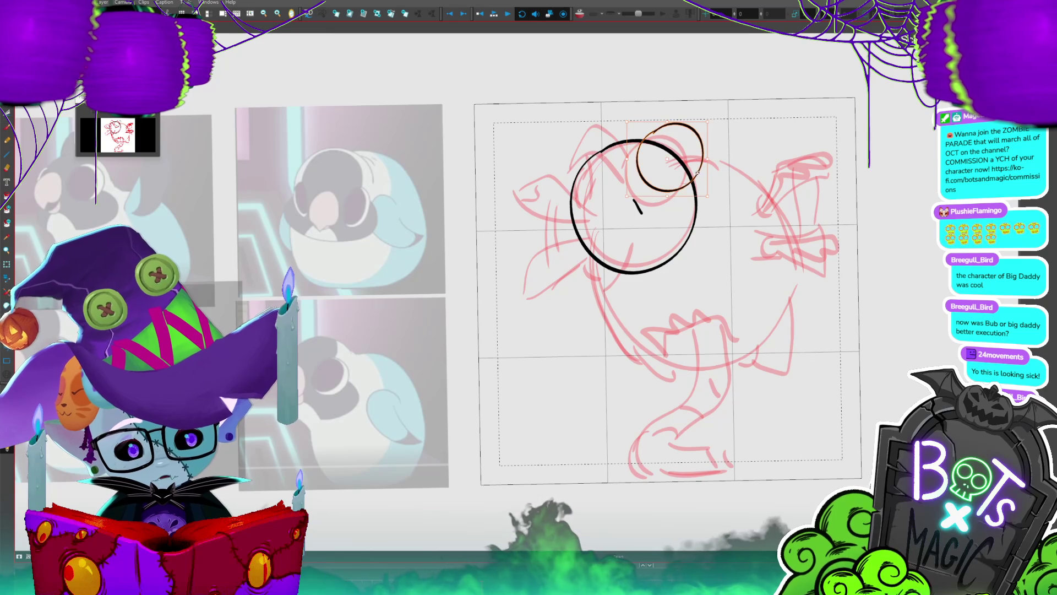
drag(695, 179, 681, 129)
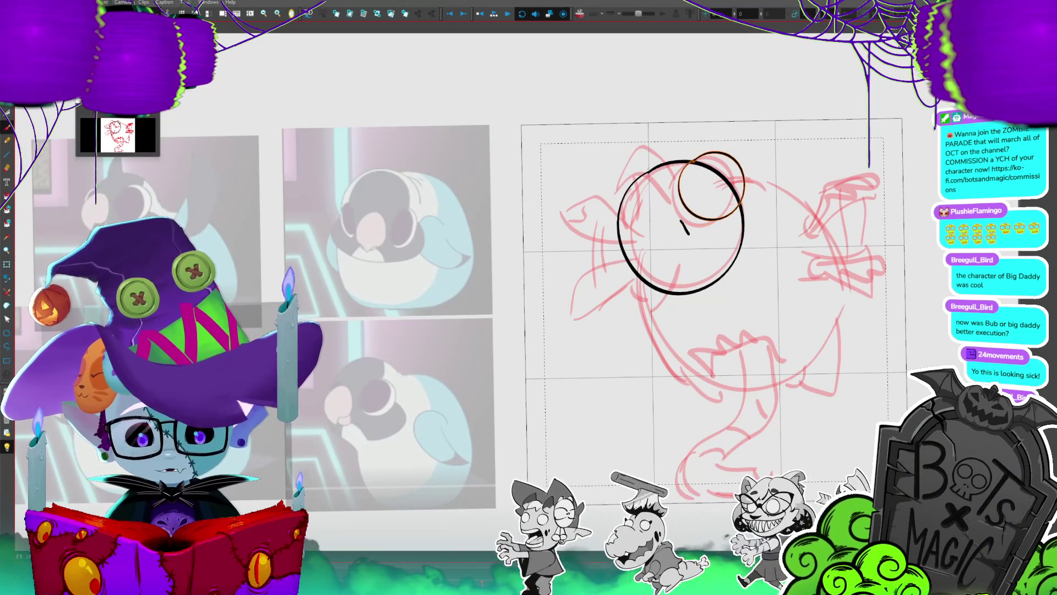
mouse_move(617, 203)
mouse_down()
mouse_move(646, 169)
mouse_move(621, 214)
mouse_move(599, 220)
mouse_up()
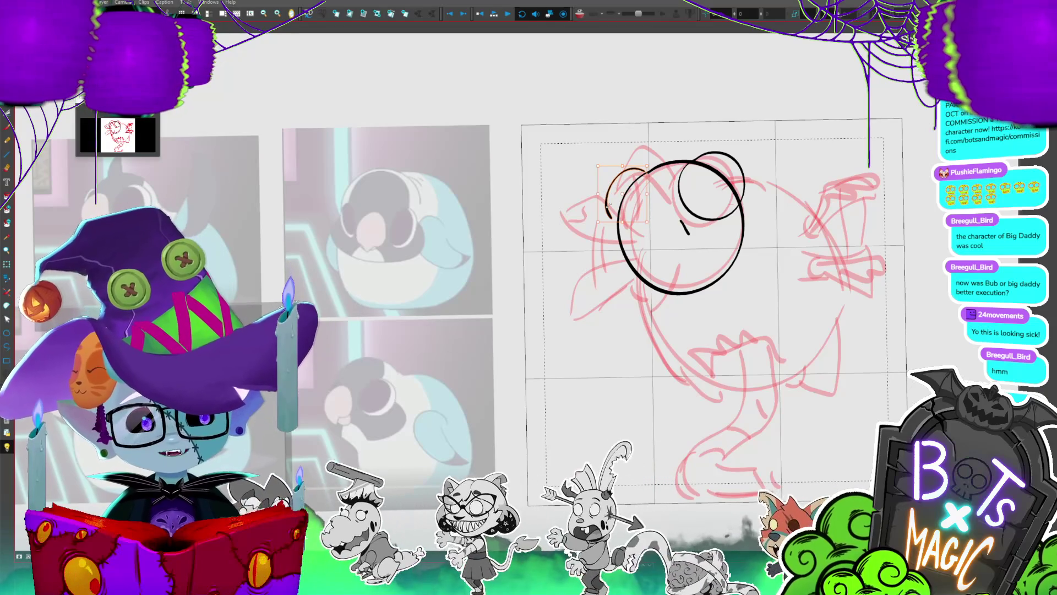
key(Delete)
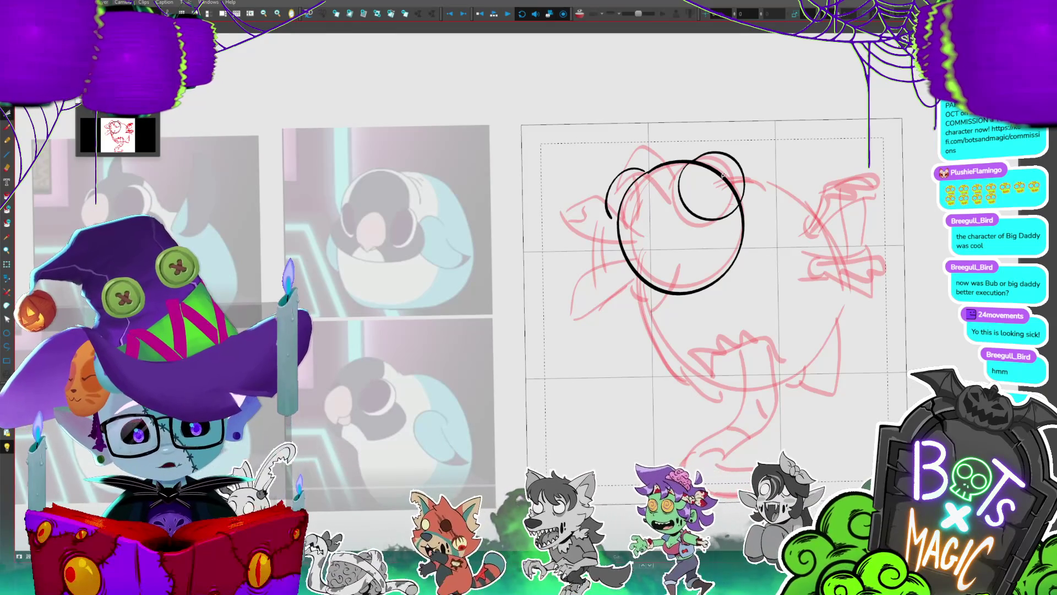
- Redraw the black arc along the right side of the head beside the eye
drag(749, 183, 758, 197)
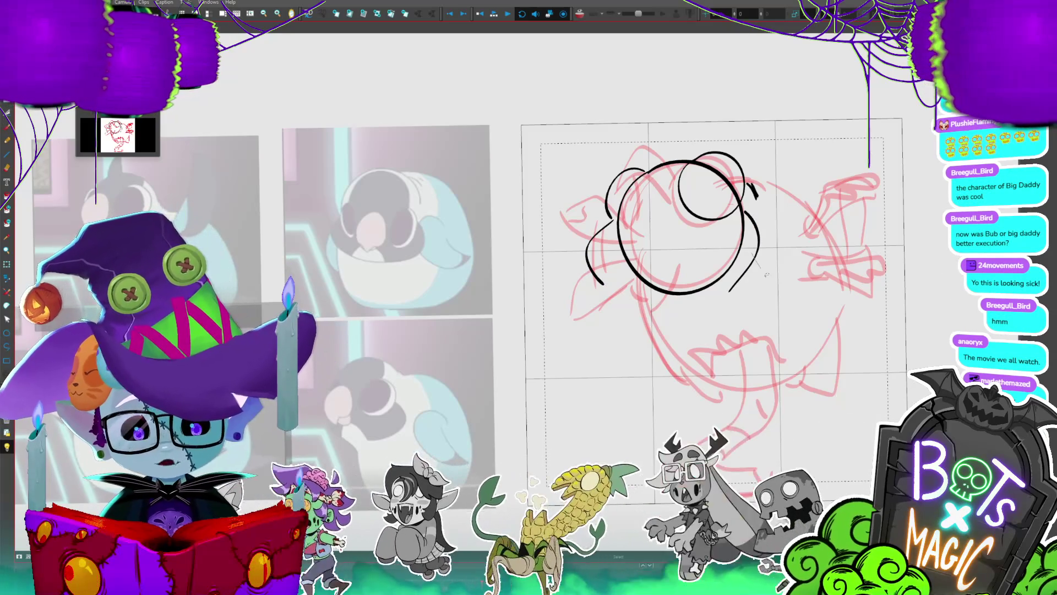
key(ctrl+z)
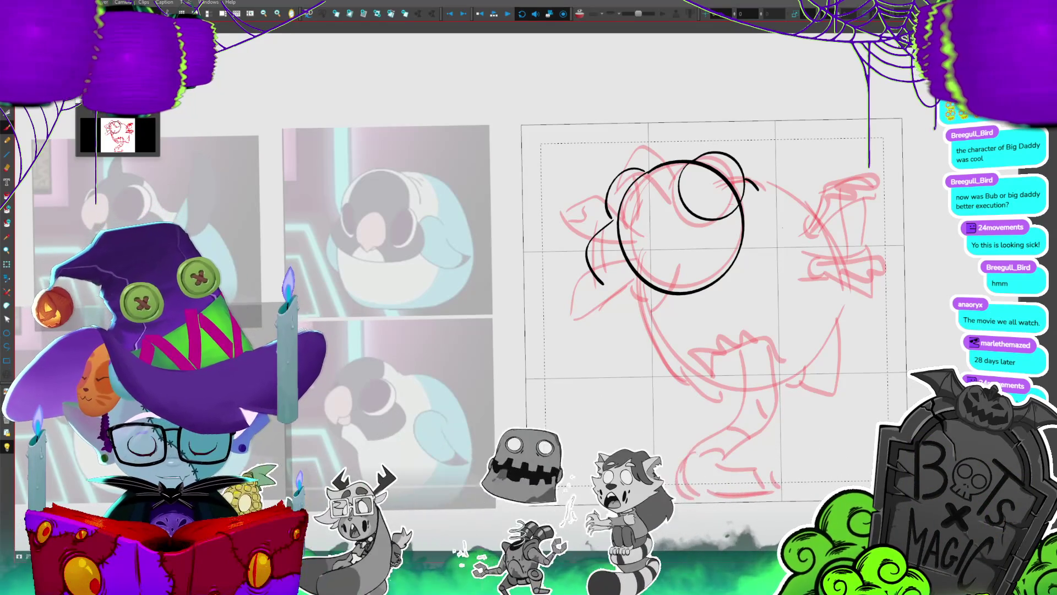
drag(747, 218, 725, 292)
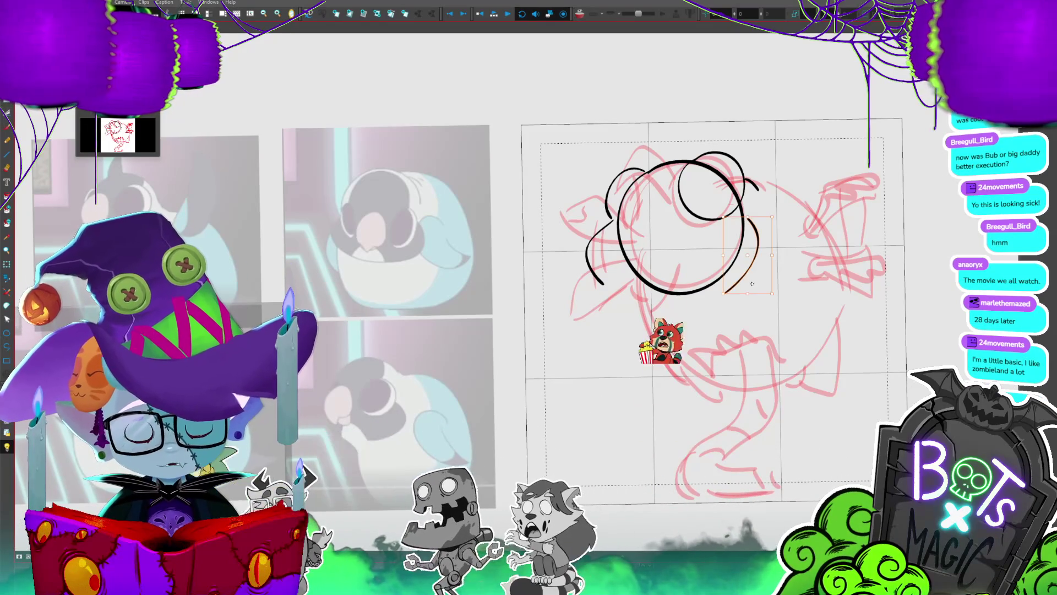
click(741, 284)
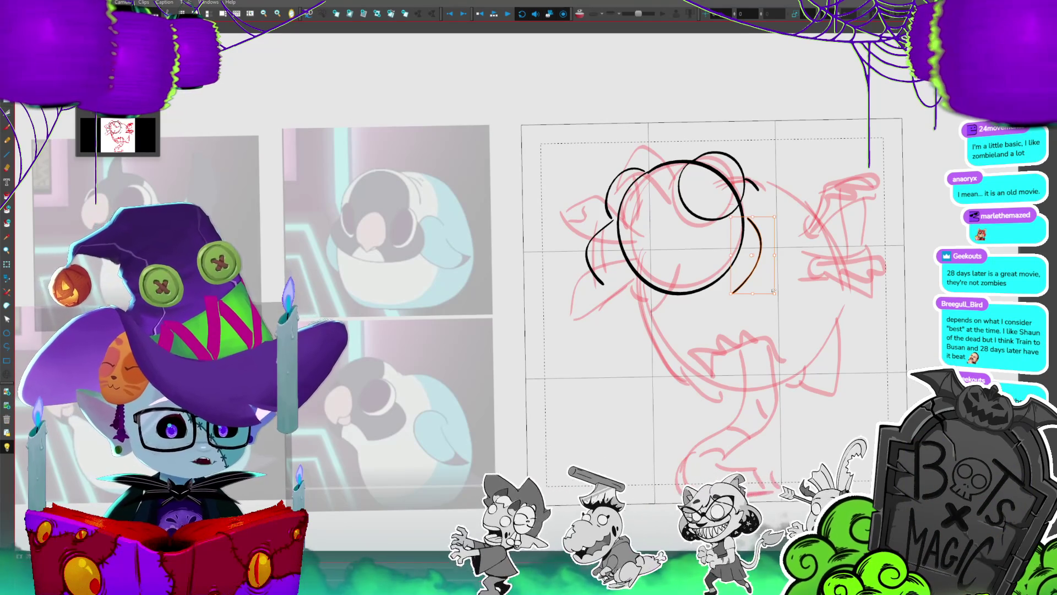
- Extend the left head stroke and add a top stroke, then squash and cut the selection
scroll(761, 310, up, 3)
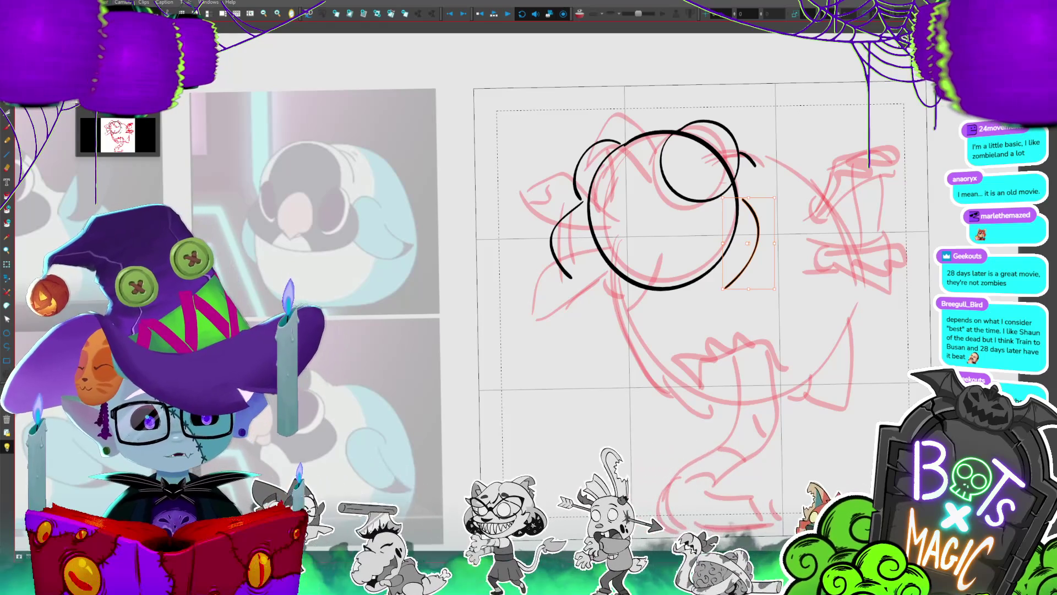
scroll(803, 306, left, 3)
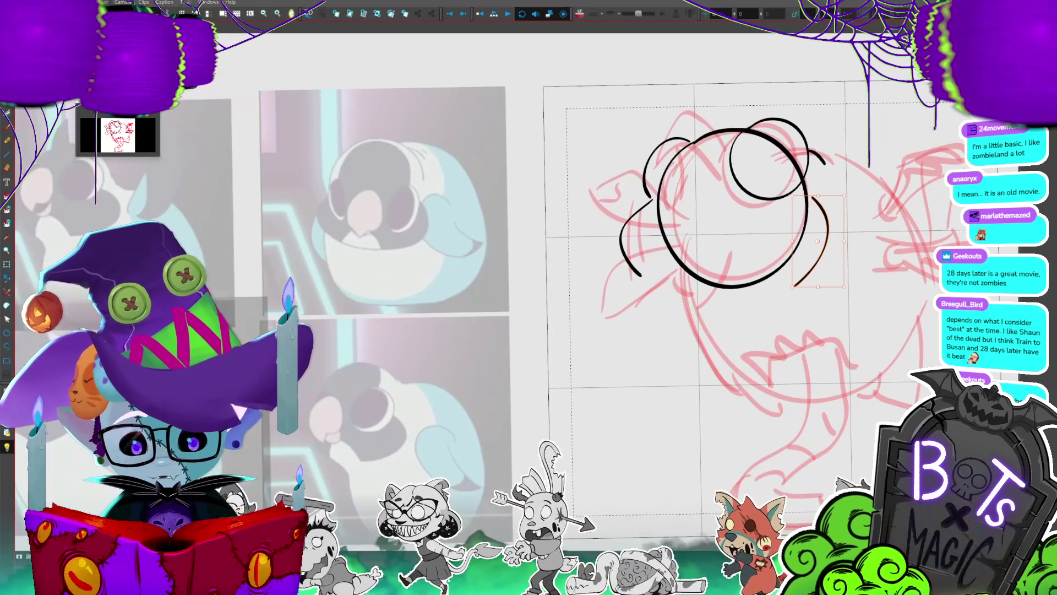
drag(641, 276, 673, 312)
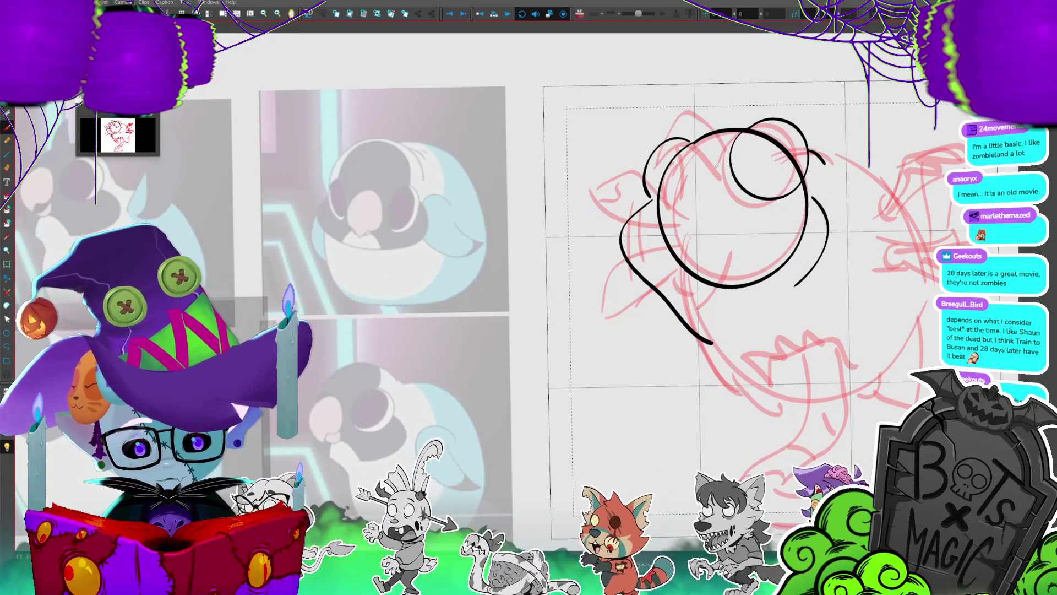
drag(695, 134, 720, 153)
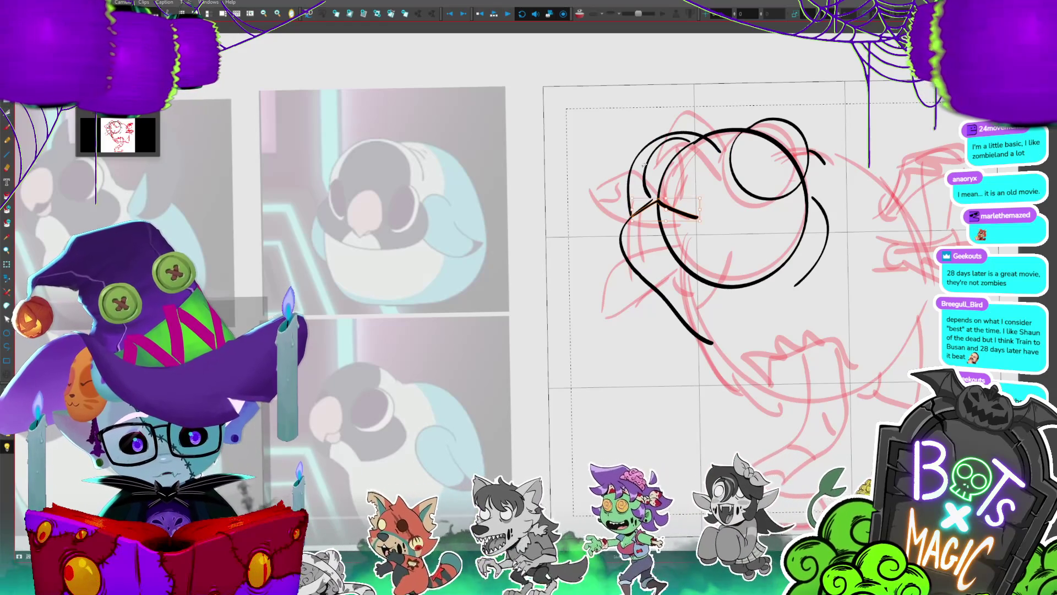
drag(672, 220, 681, 203)
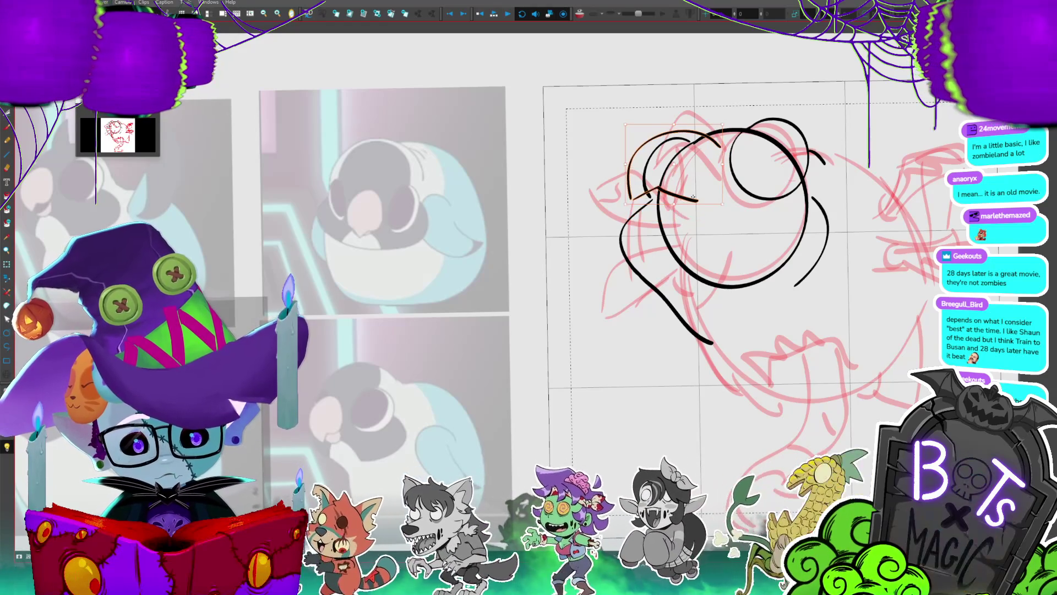
key(Delete)
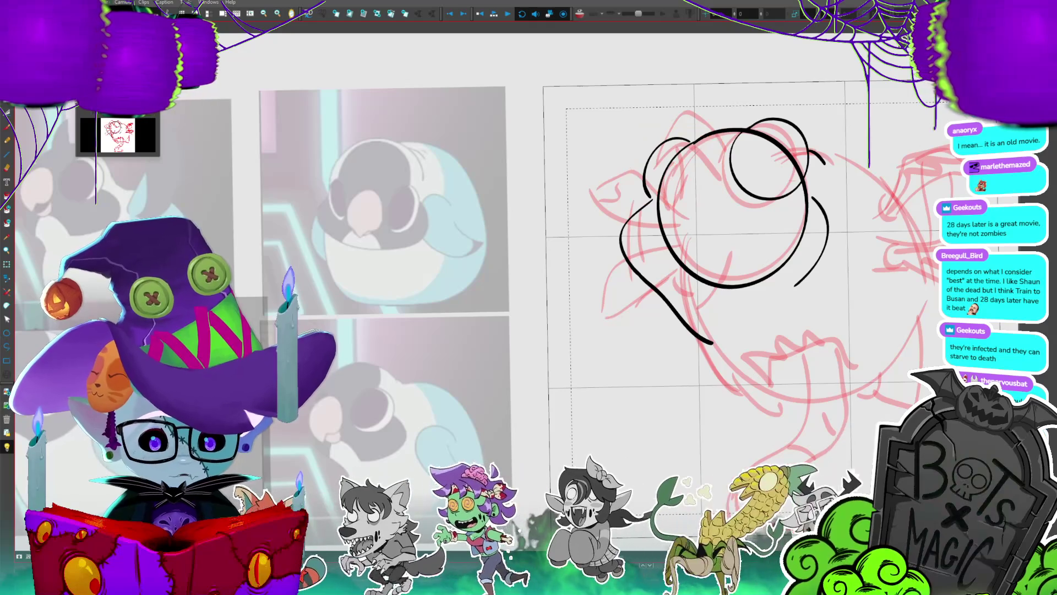
- On a separate drawing, extend the head arc and add a solid-black zigzag eye
key(ctrl+z)
drag(718, 146, 713, 197)
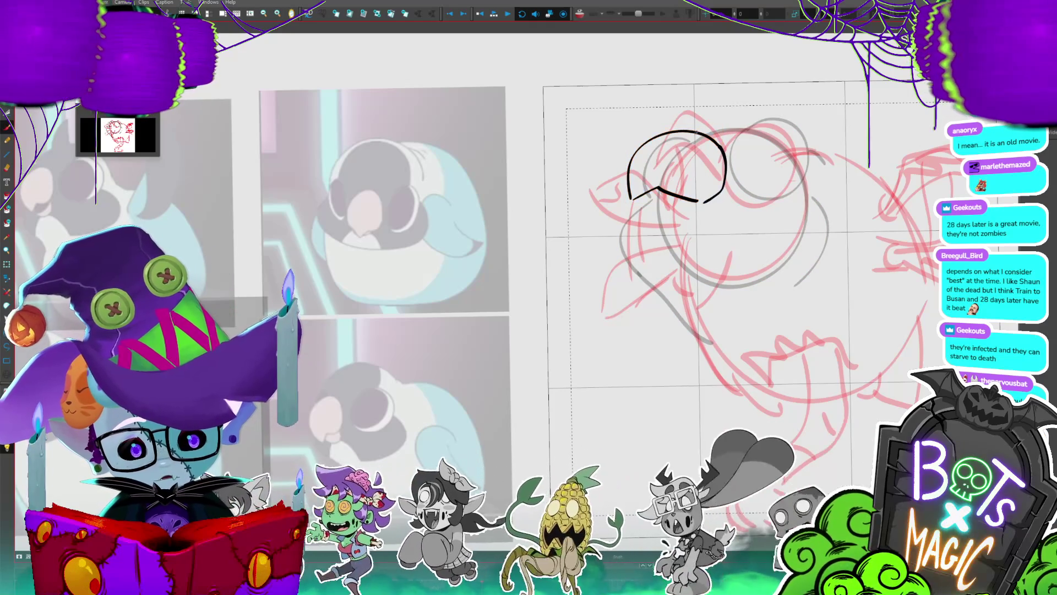
drag(683, 162, 700, 185)
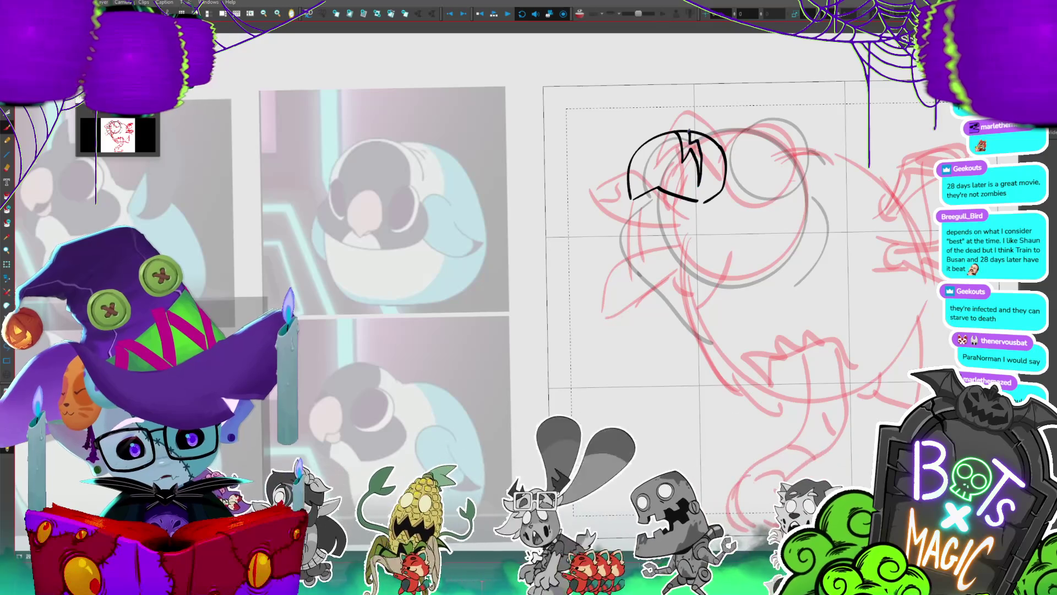
drag(697, 165, 693, 128)
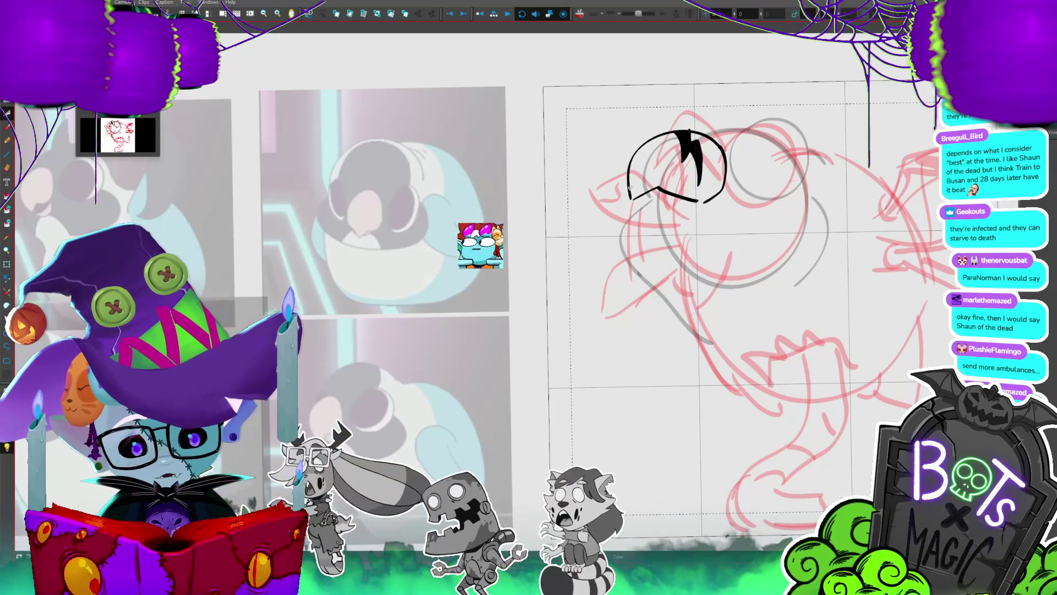
- Hook the face line down into a mouth with zigzag teeth and zoom out
drag(695, 200, 637, 196)
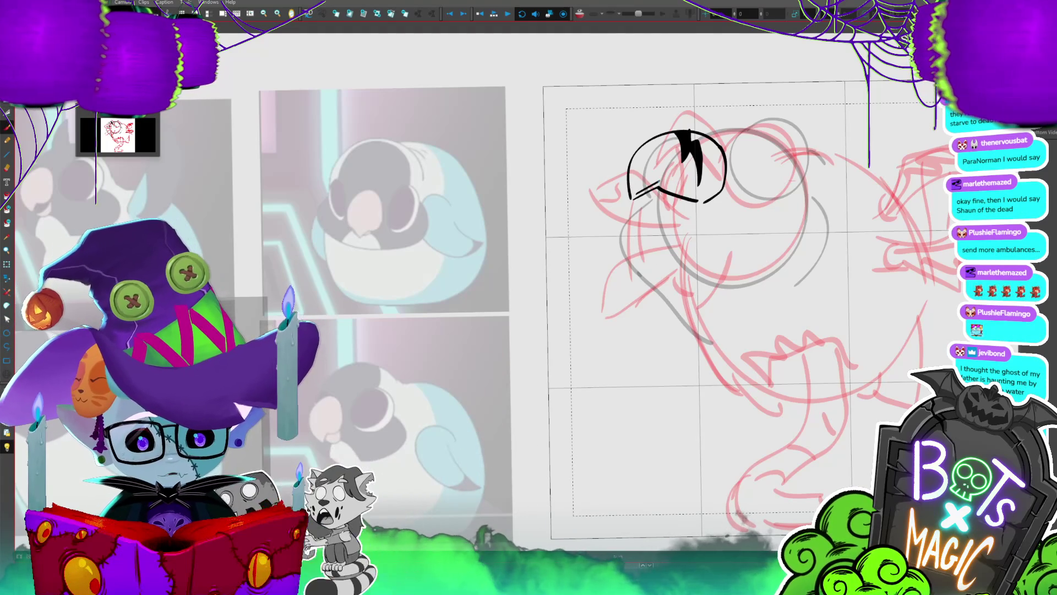
key(ctrl+z)
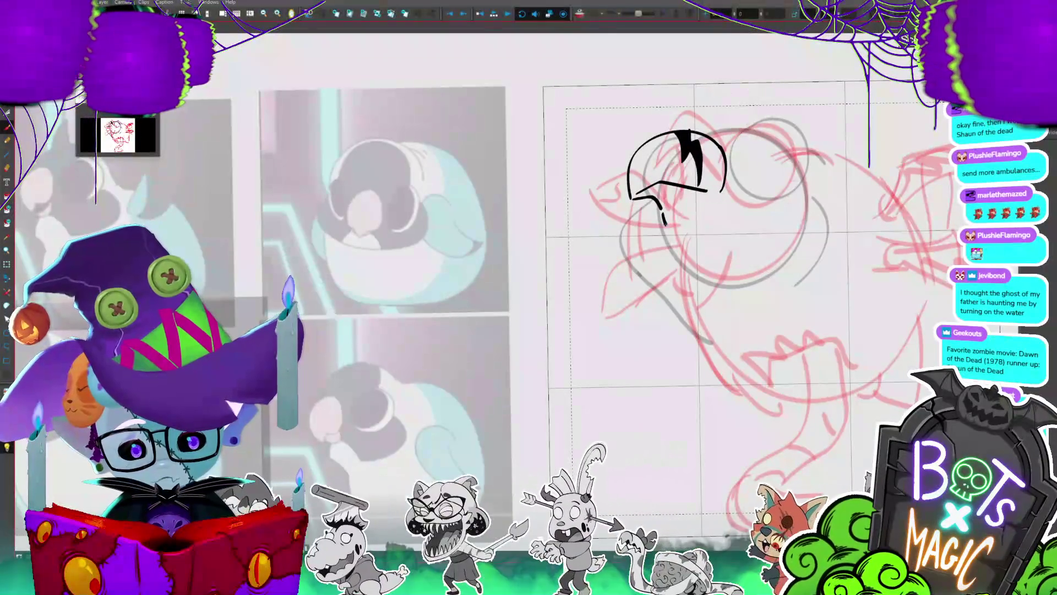
mouse_move(668, 236)
mouse_down()
mouse_move(666, 253)
mouse_move(718, 207)
mouse_up()
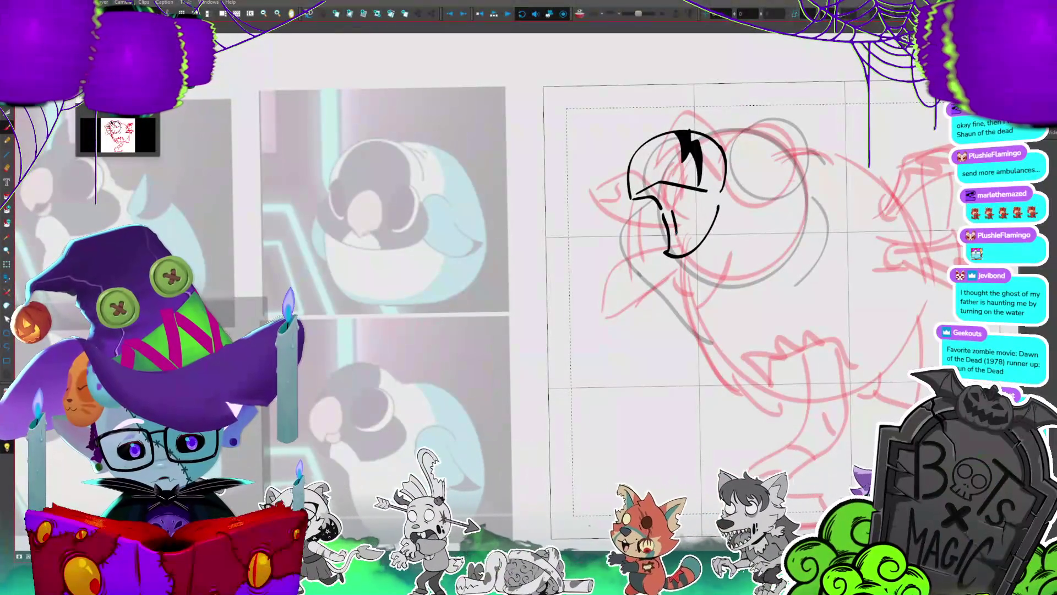
drag(674, 204, 693, 221)
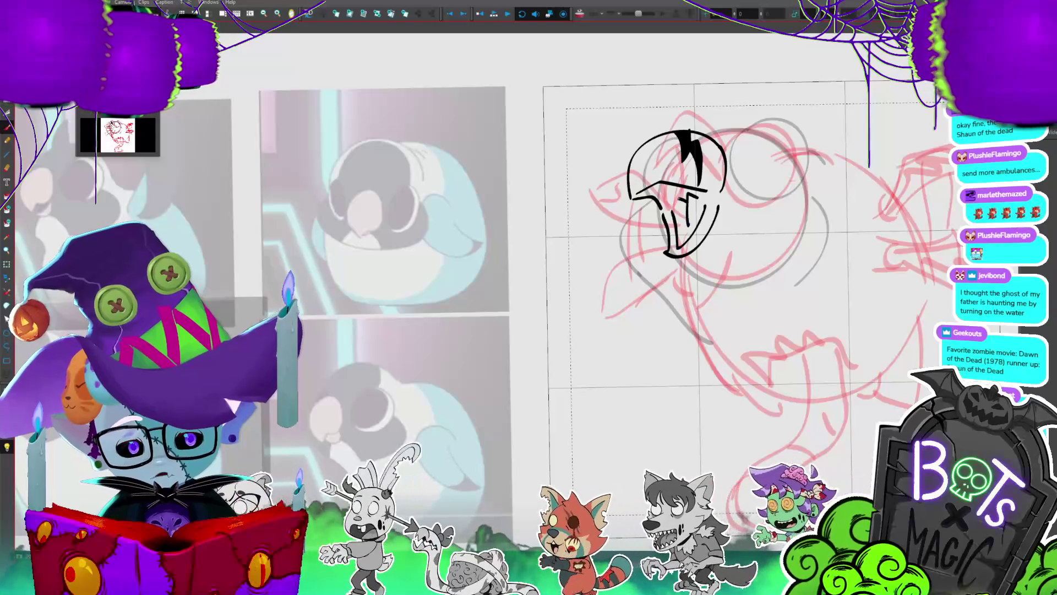
key(ctrl+minus)
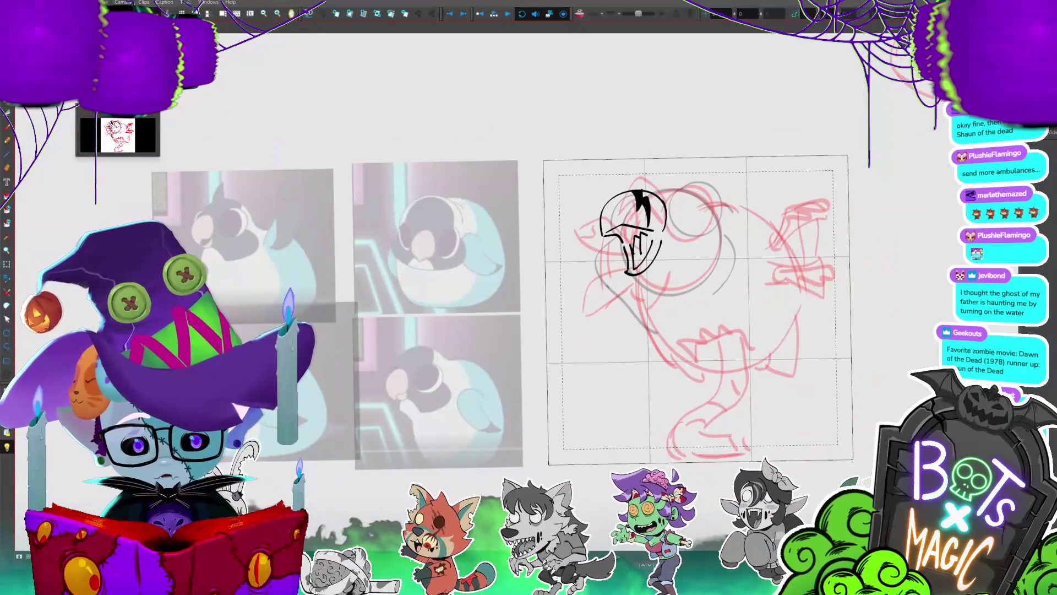
- Compare the large and small head drawings and add a short mark near the mouth
key(ctrl+Right)
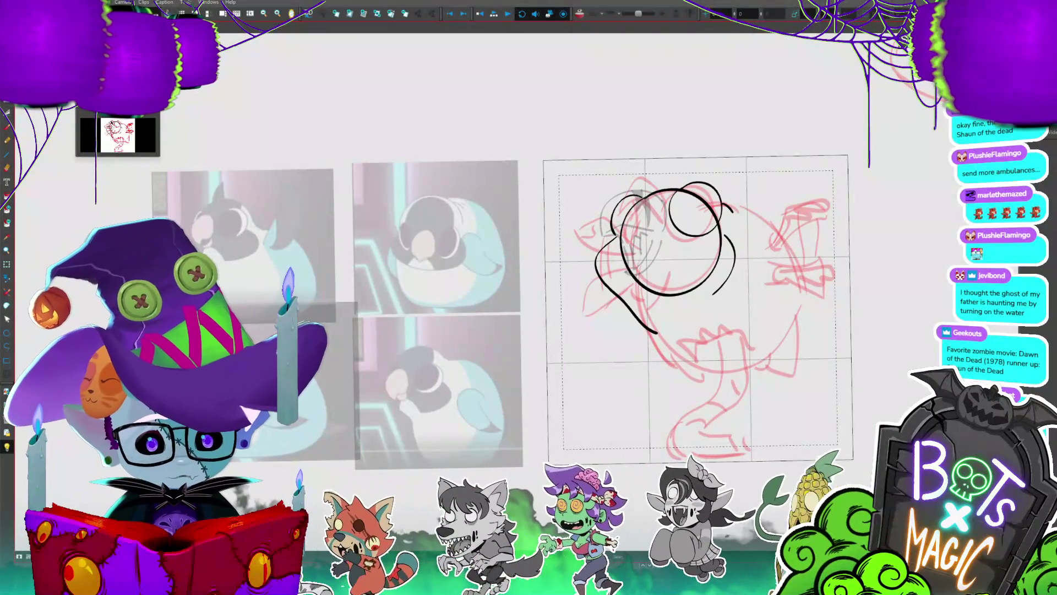
key(ctrl+Left)
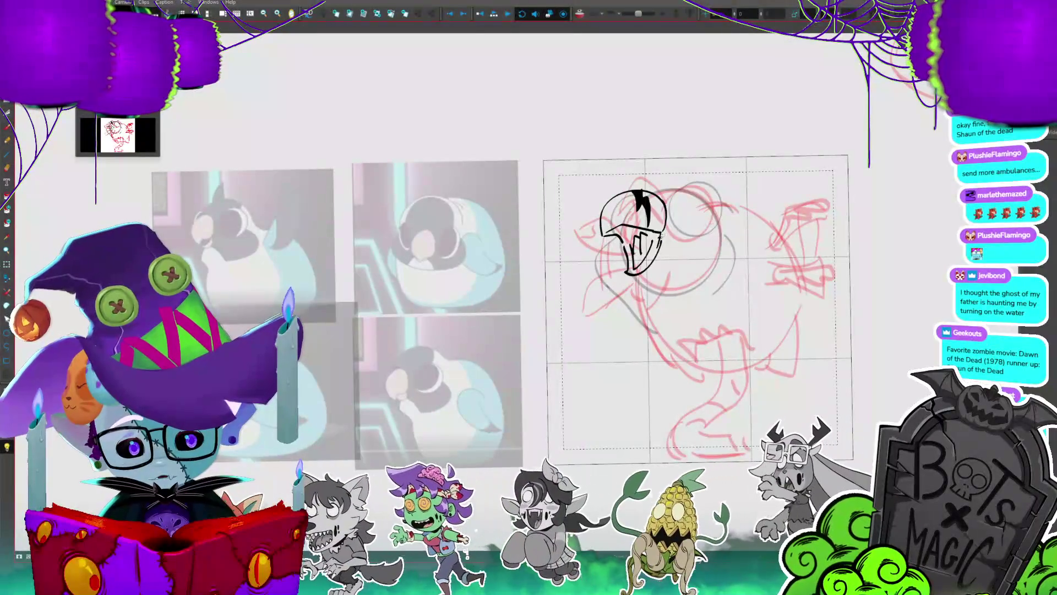
mouse_move(653, 248)
mouse_down()
mouse_move(660, 232)
mouse_move(723, 212)
mouse_up()
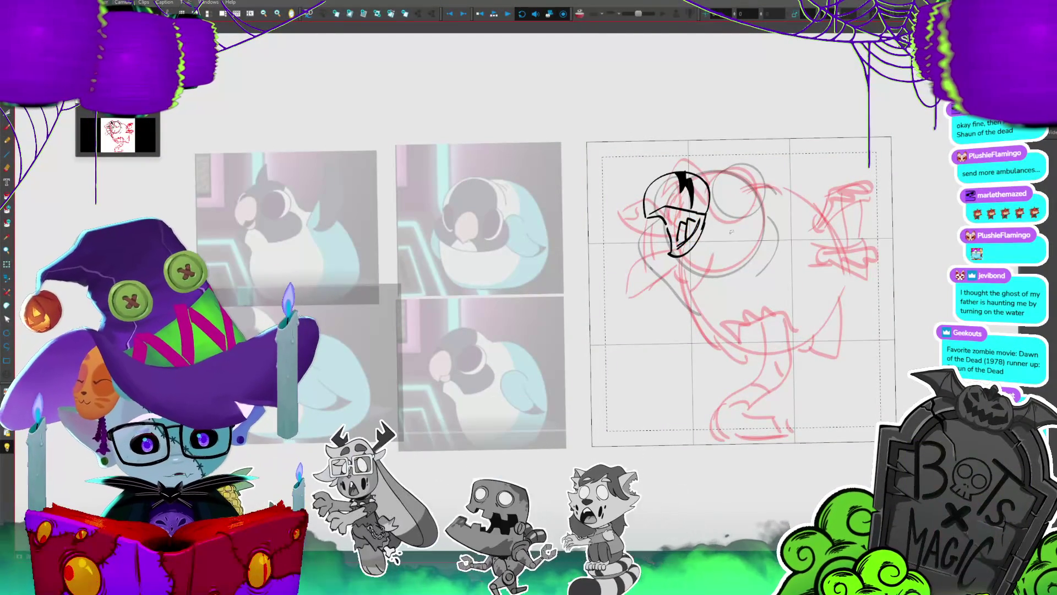
- Close the body outline with a long back arc and bottom line, then recentre the view
key(b)
drag(738, 292, 681, 284)
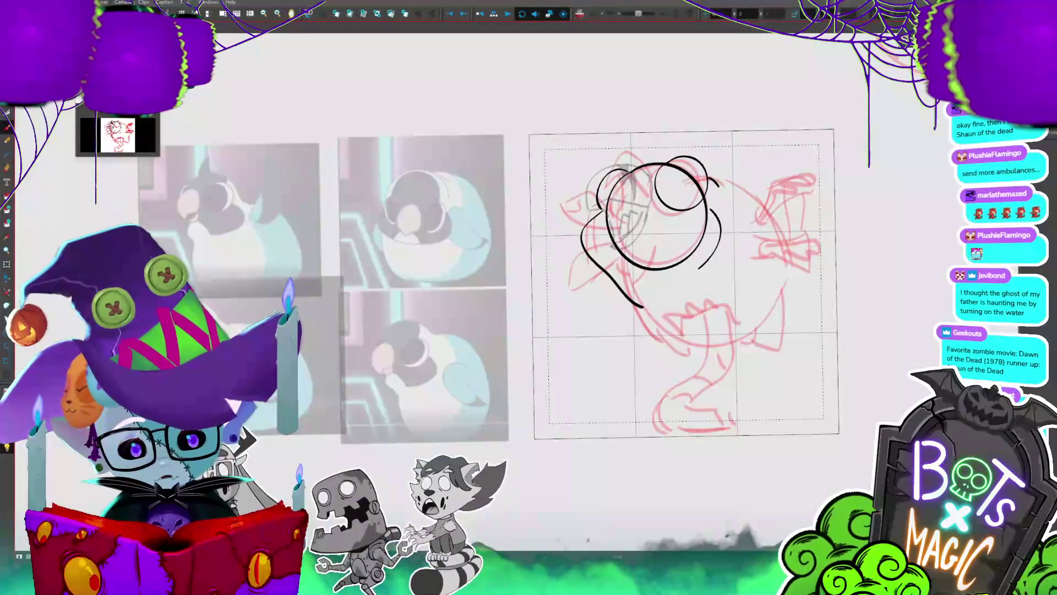
drag(747, 192, 790, 263)
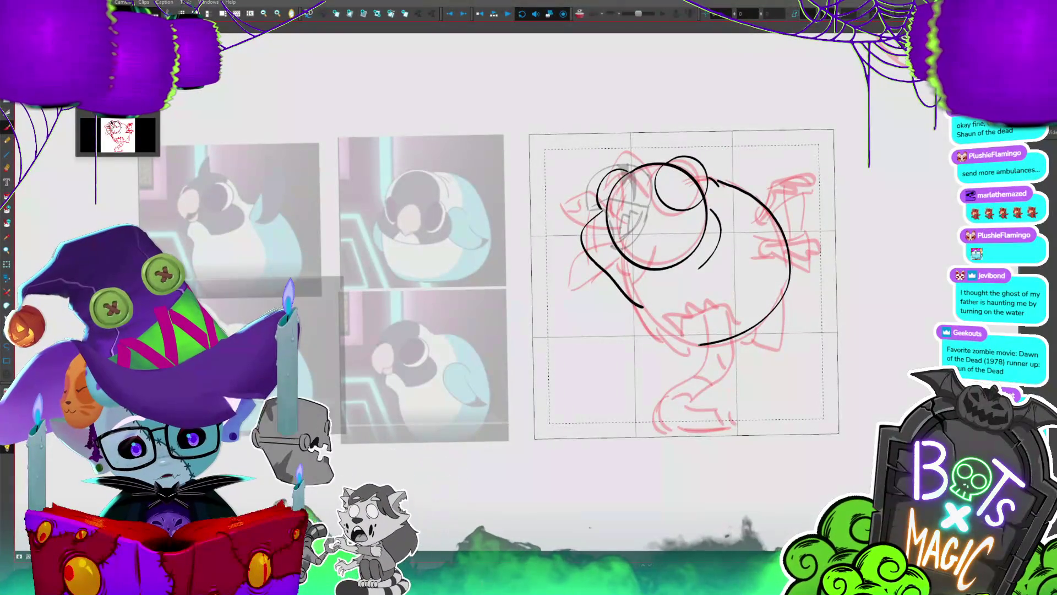
drag(624, 295, 710, 344)
mouse_move(638, 302)
mouse_down()
mouse_move(608, 232)
mouse_move(623, 292)
mouse_up()
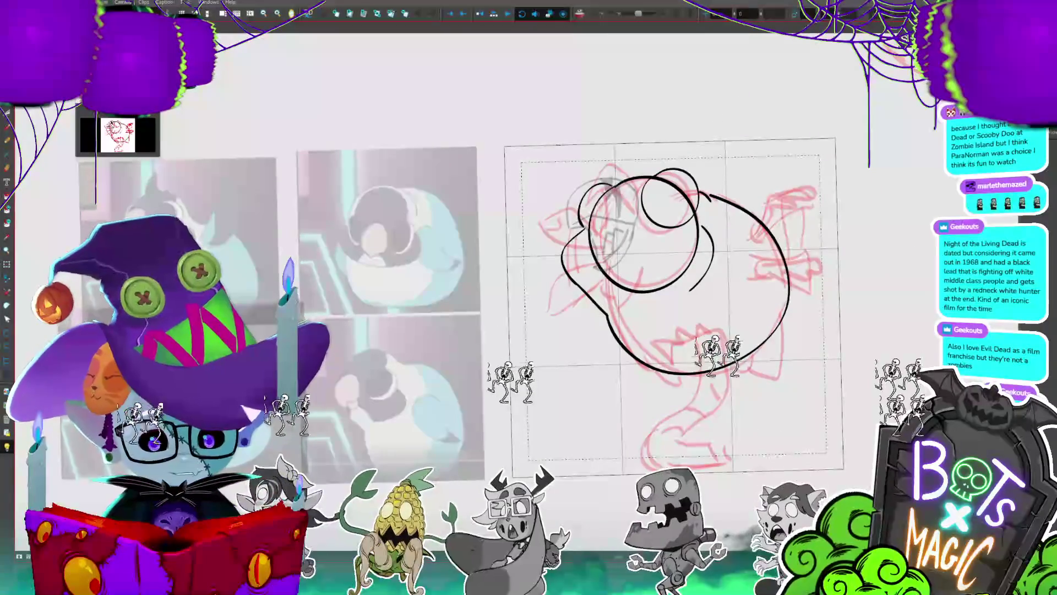
drag(699, 160, 763, 198)
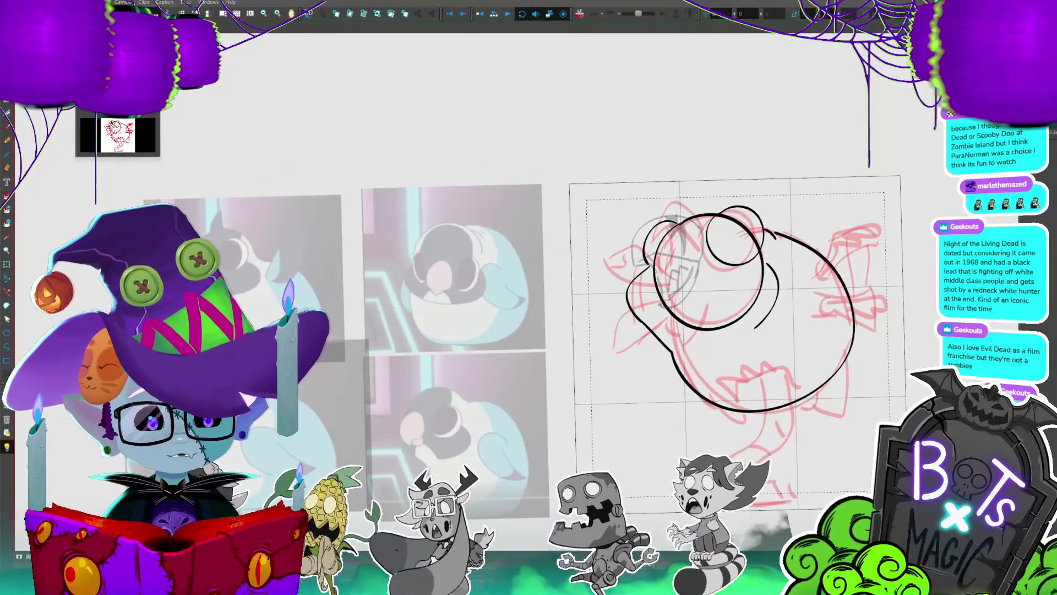
key(ctrl+a)
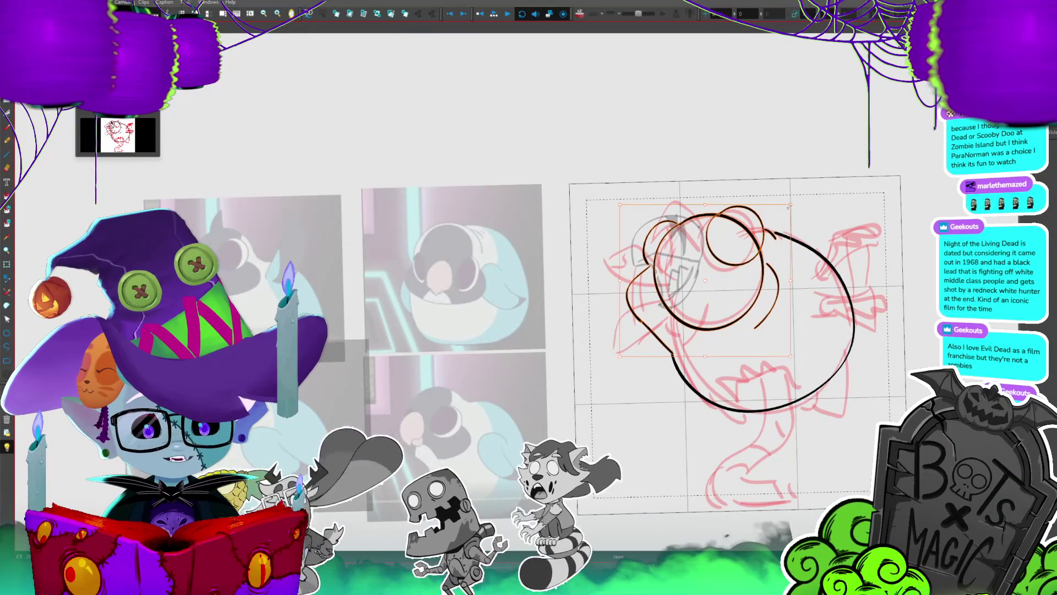
- Try shrinking the head strokes, undo it, then delete the head strokes on the next drawing
drag(765, 238, 764, 249)
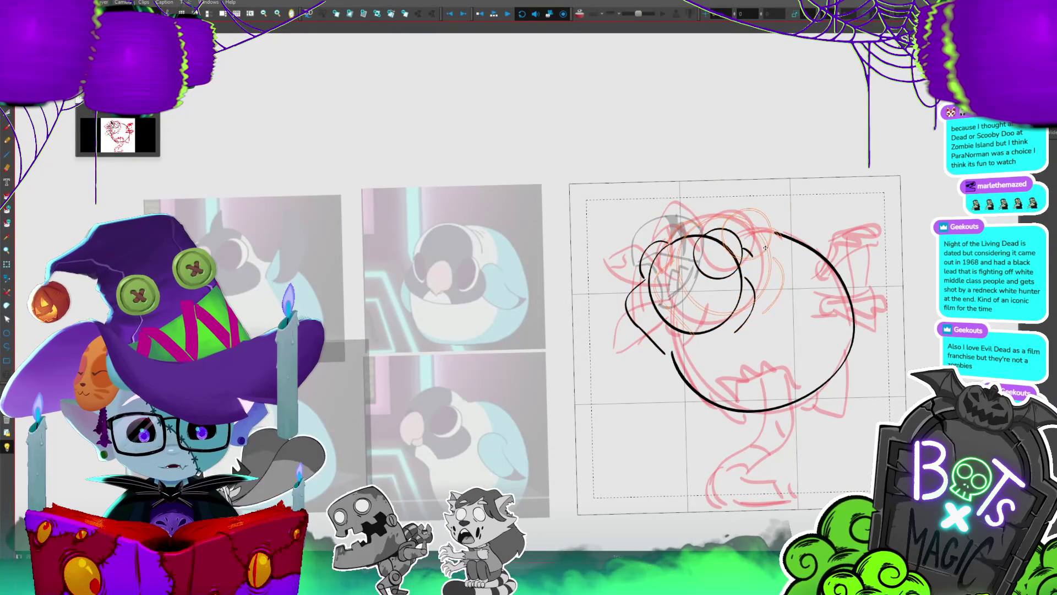
key(ctrl+z)
key(ctrl+z)
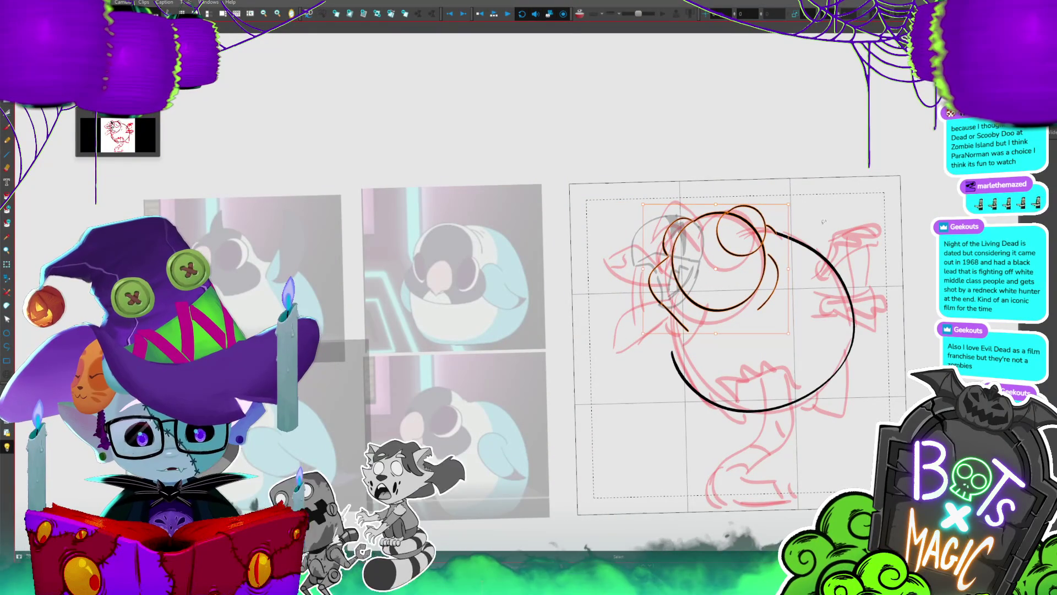
click(830, 222)
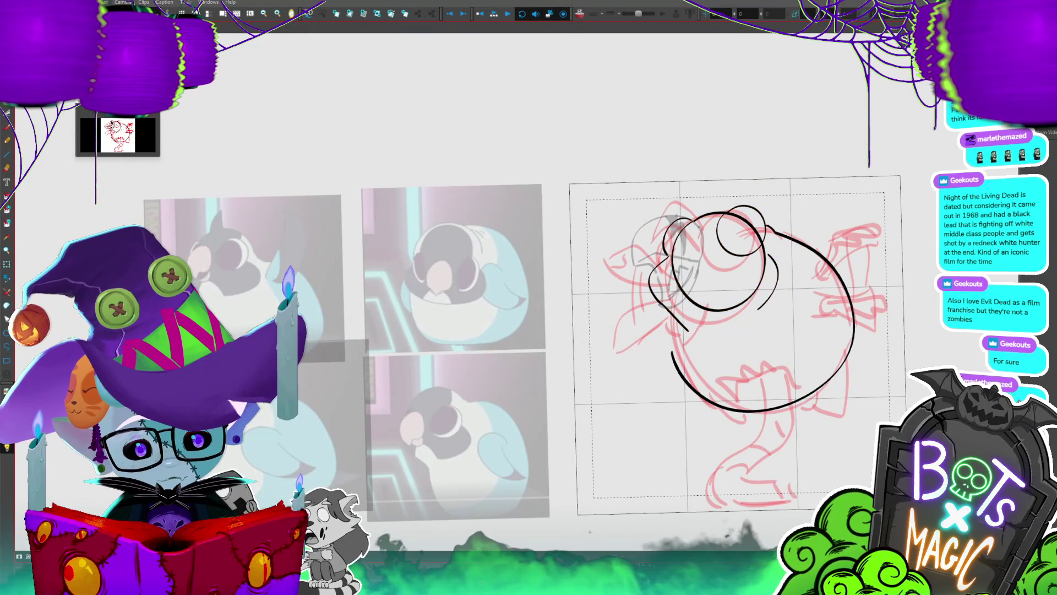
key(period)
key(ctrl+z)
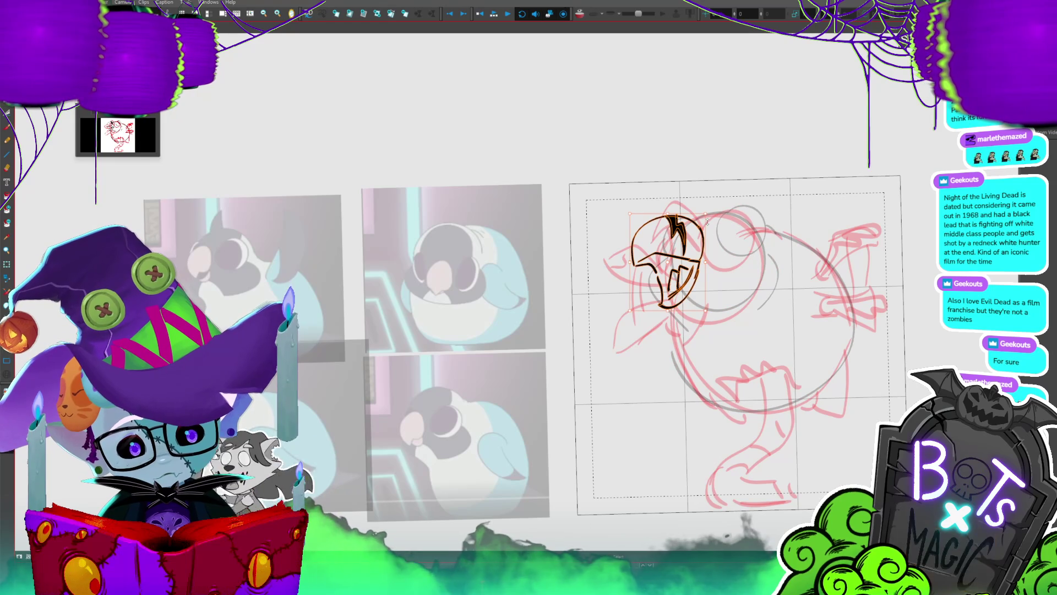
key(Delete)
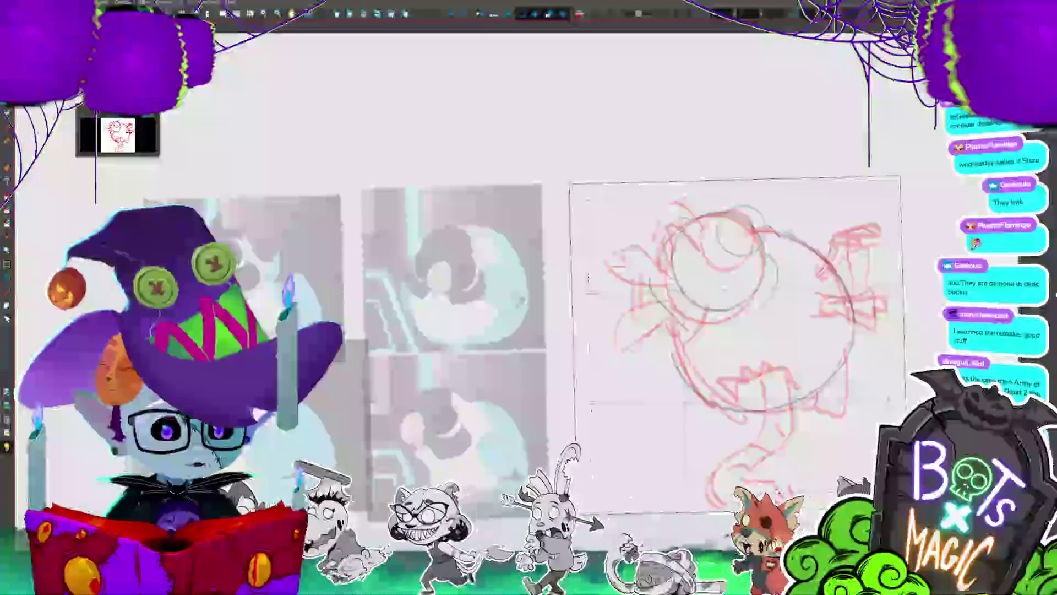
- Ink the top hook and both long sides of the open beak in black
drag(716, 330, 675, 300)
scroll(697, 314, down, 2)
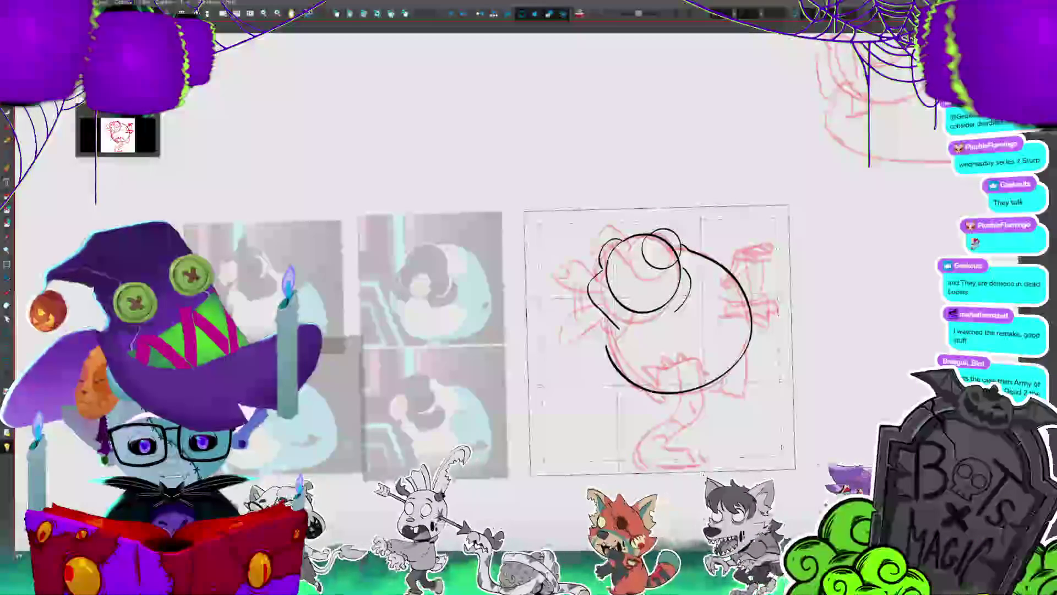
mouse_move(611, 248)
mouse_down()
mouse_move(592, 259)
mouse_move(600, 232)
mouse_up()
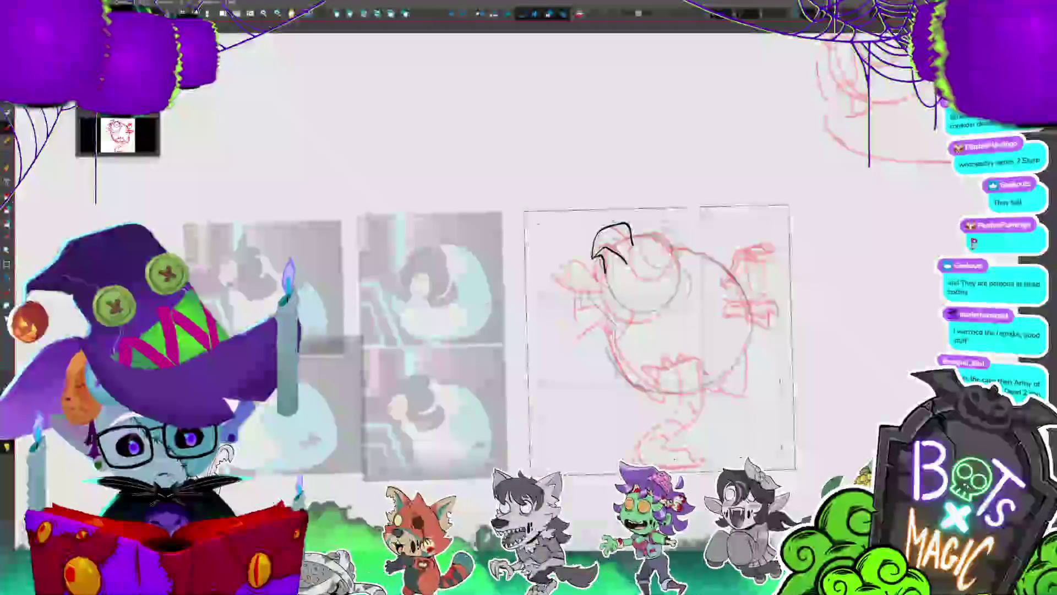
drag(605, 256, 615, 329)
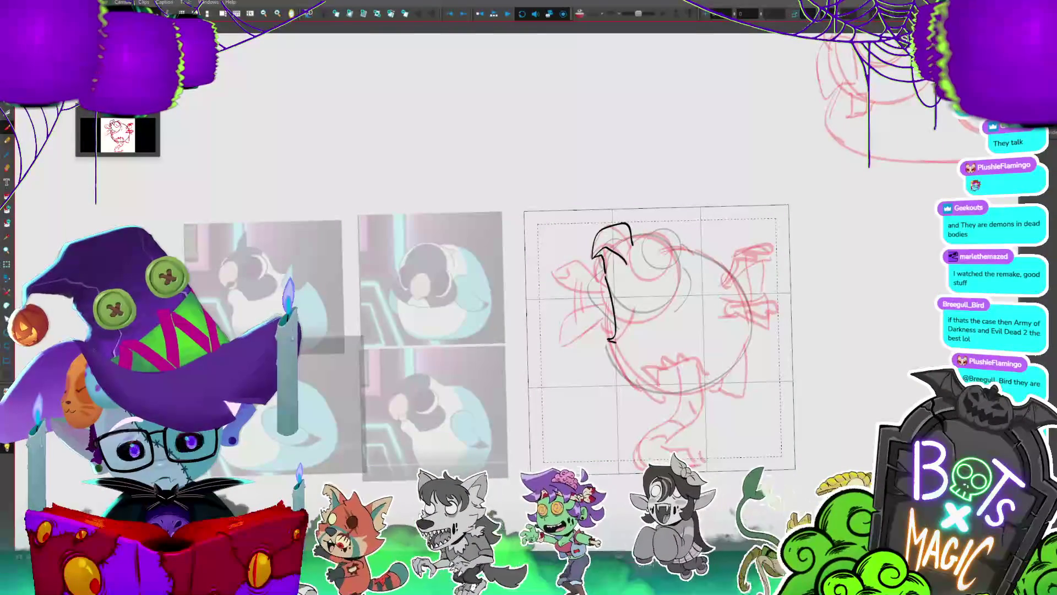
drag(640, 288, 612, 343)
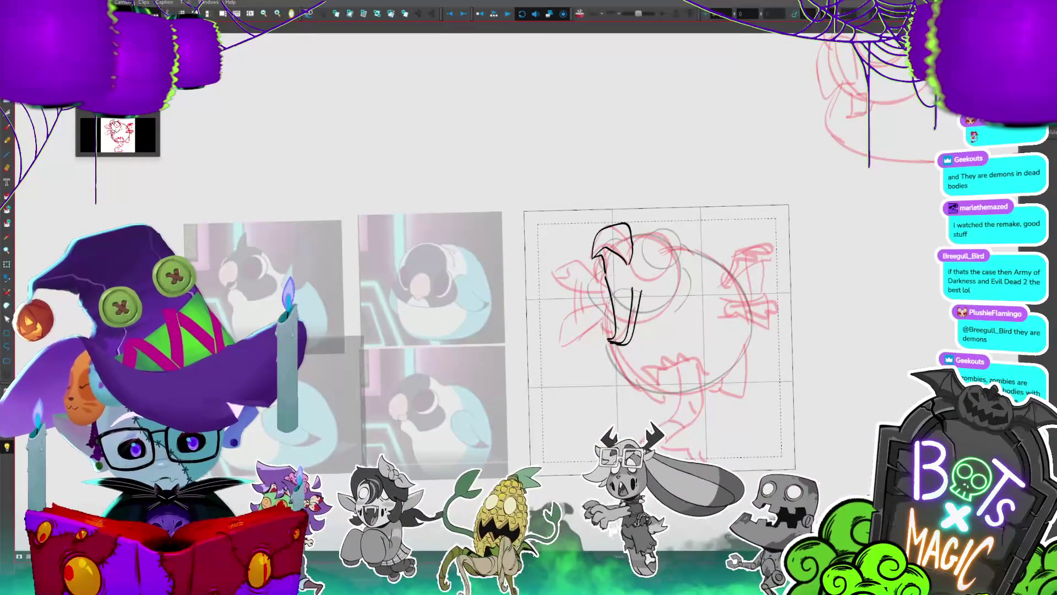
key(ctrl+z)
key(ctrl+z)
mouse_move(607, 256)
mouse_down()
mouse_move(619, 317)
mouse_move(633, 310)
mouse_up()
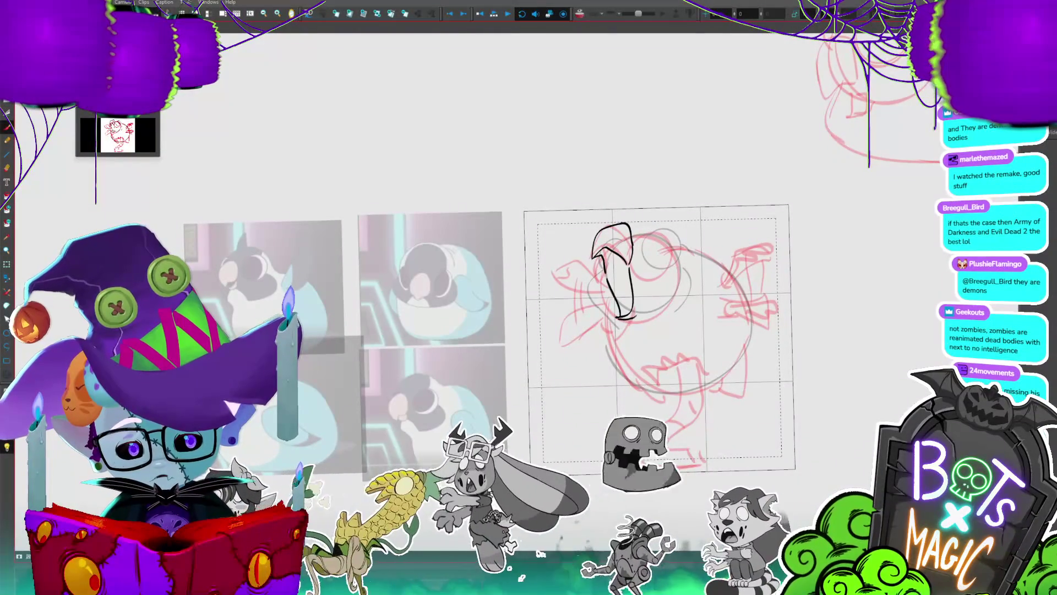
drag(633, 264, 638, 318)
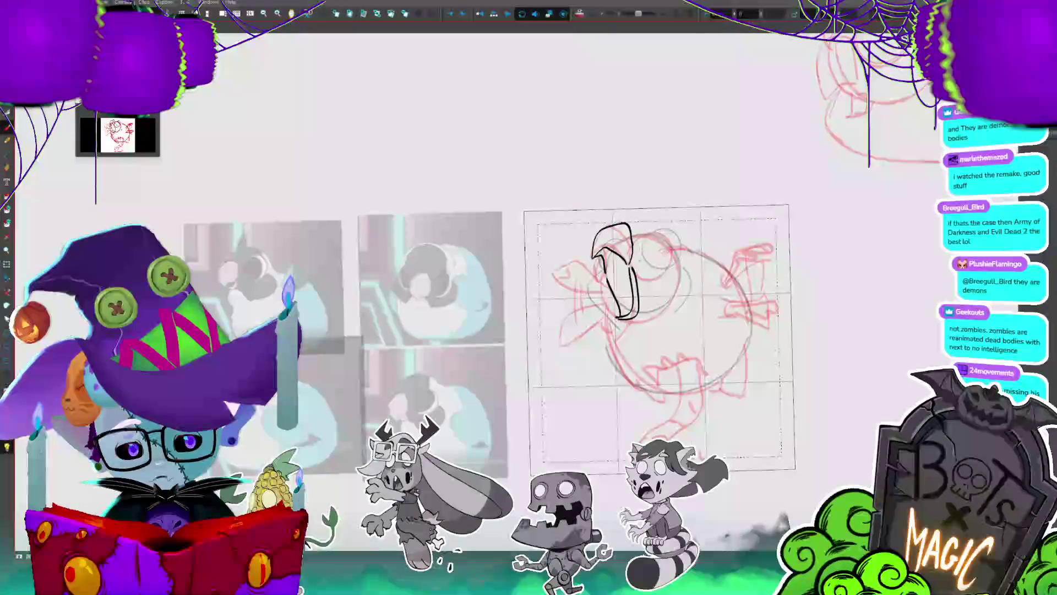
- Rework the left beak stroke and draw a curved fang under the beak
drag(605, 276, 622, 319)
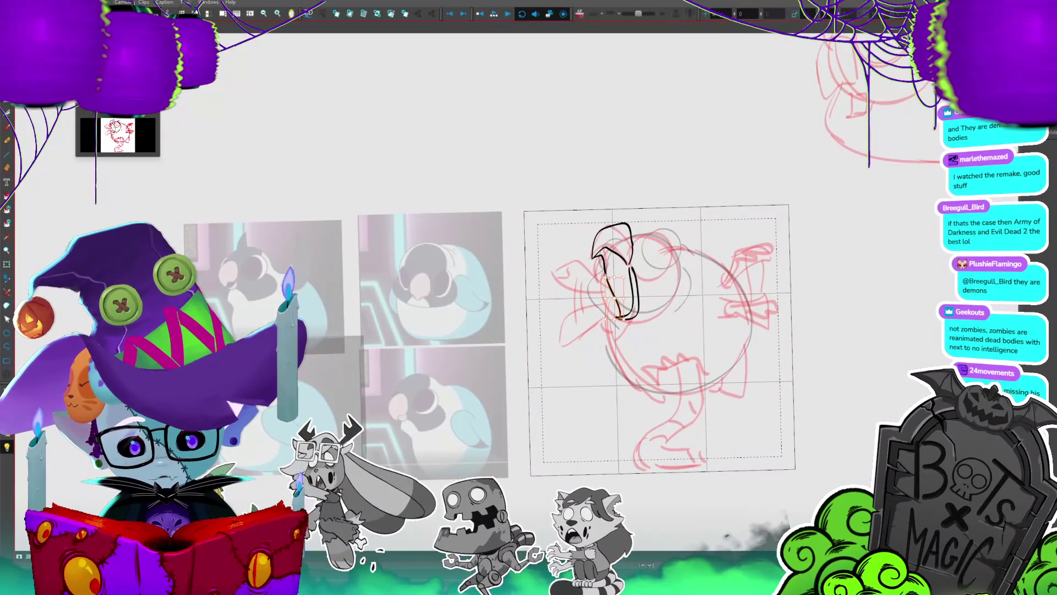
drag(606, 269, 618, 318)
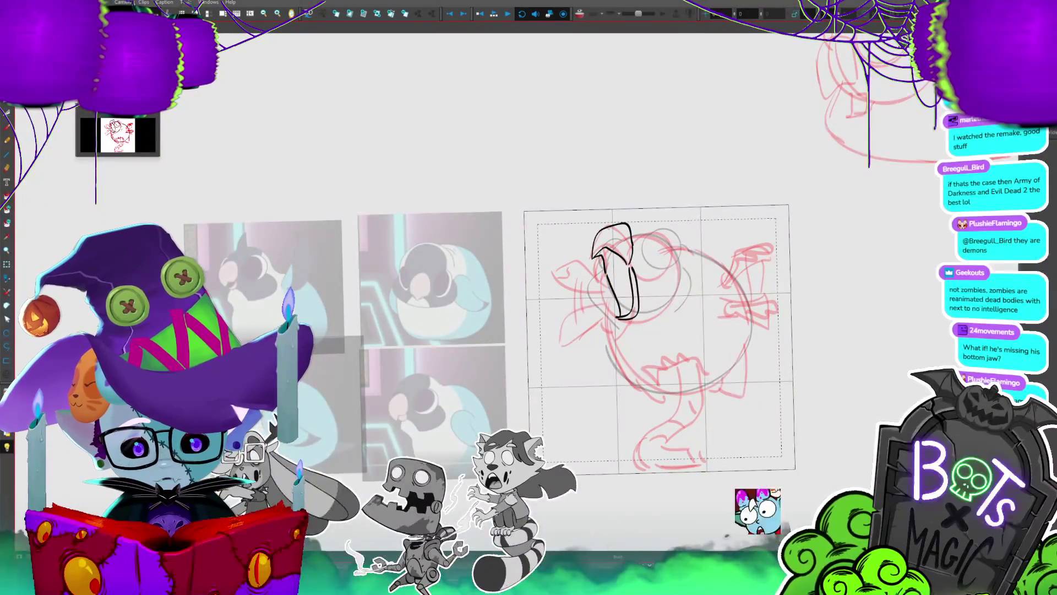
drag(612, 231, 623, 228)
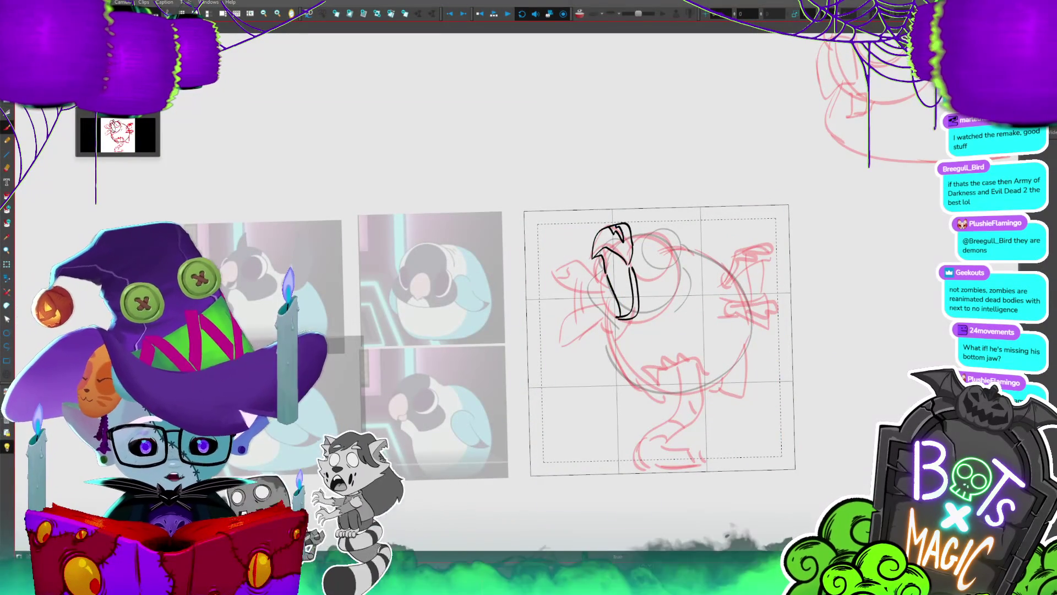
scroll(502, 264, up, 1)
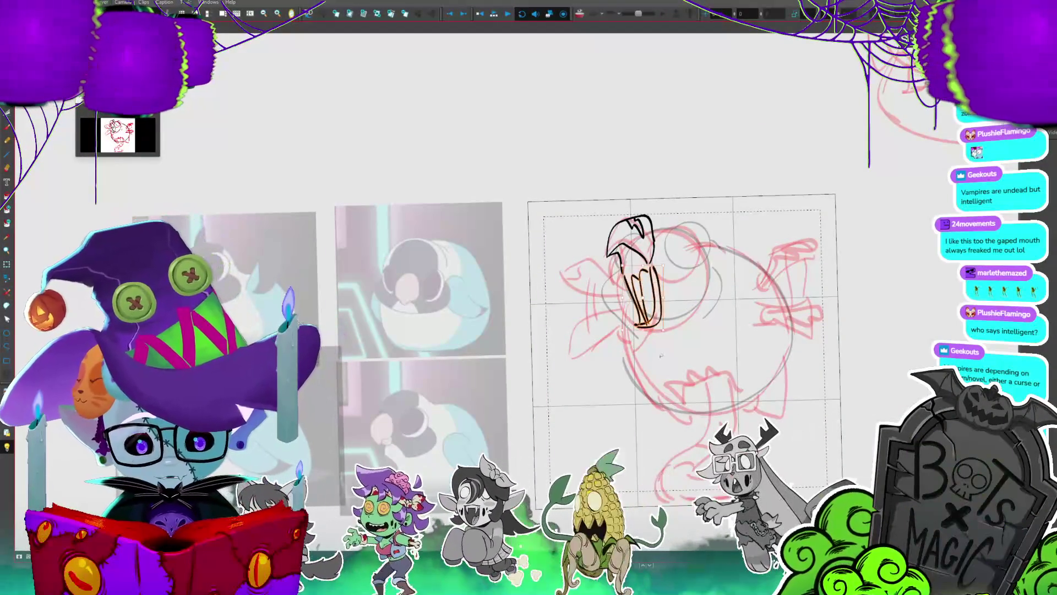
key(ctrl+z)
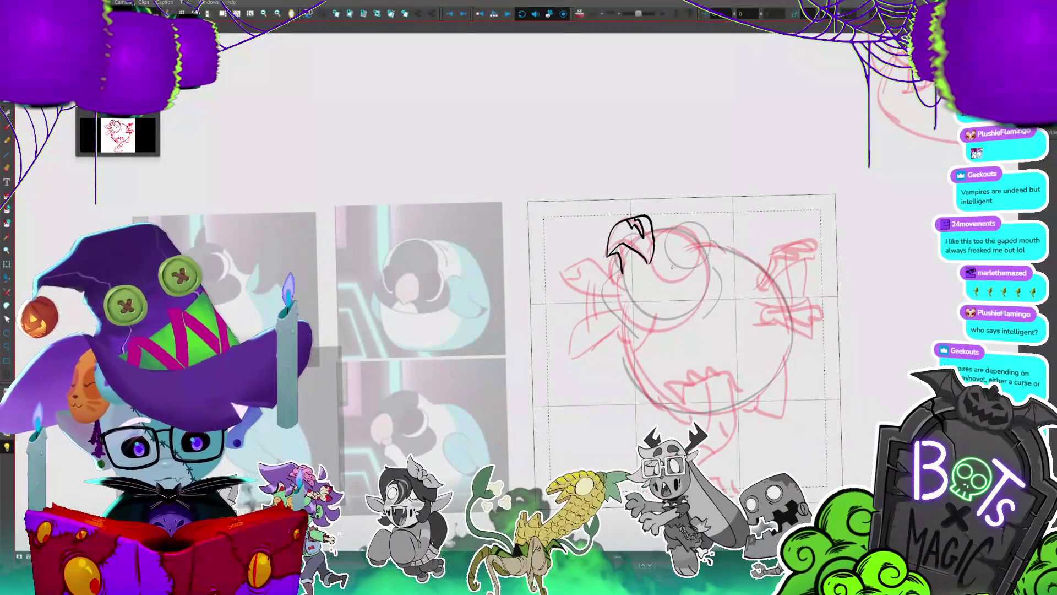
drag(624, 275, 650, 278)
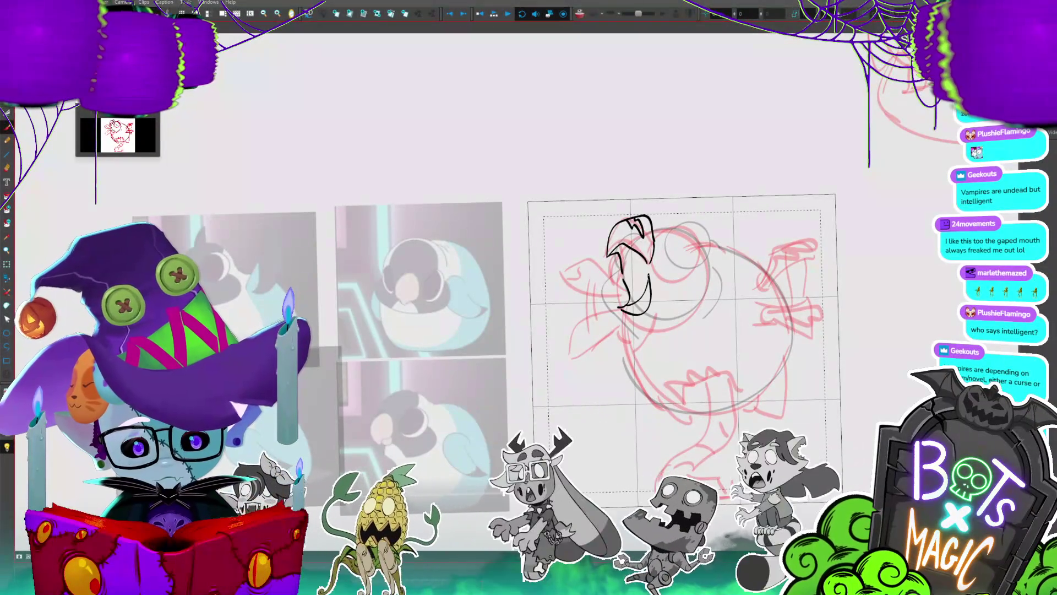
click(654, 281)
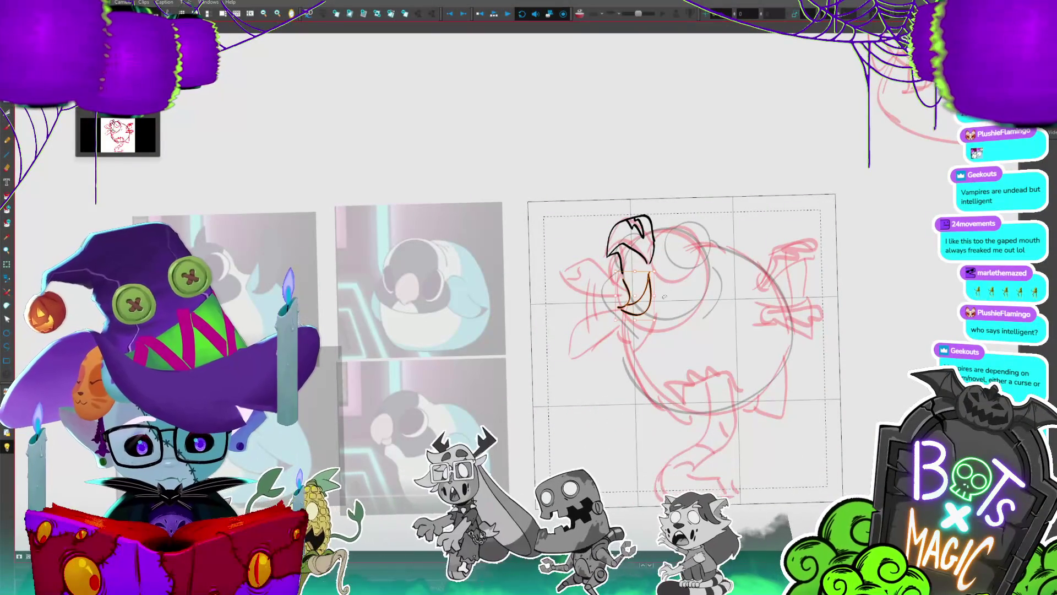
click(684, 259)
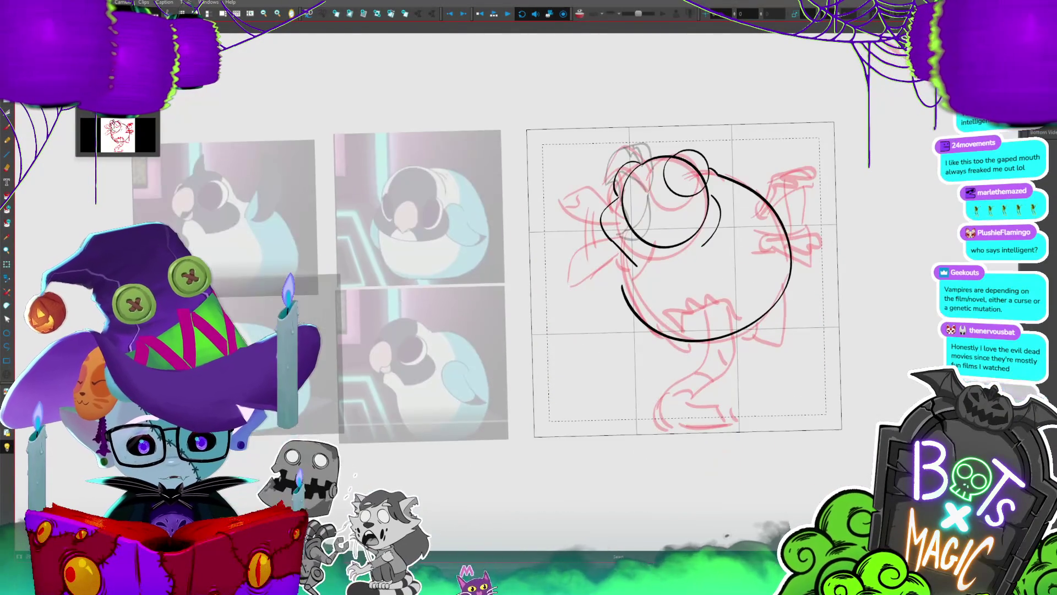
- Delete the stray head stroke, then ink a wide mouth line with zigzag teeth across the lower body
key(Delete)
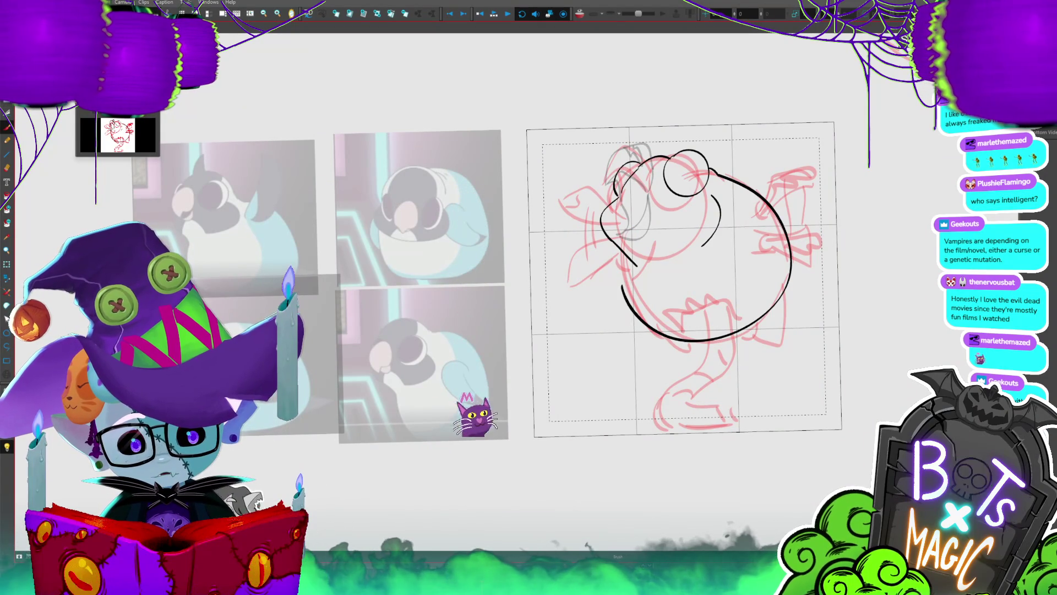
click(626, 185)
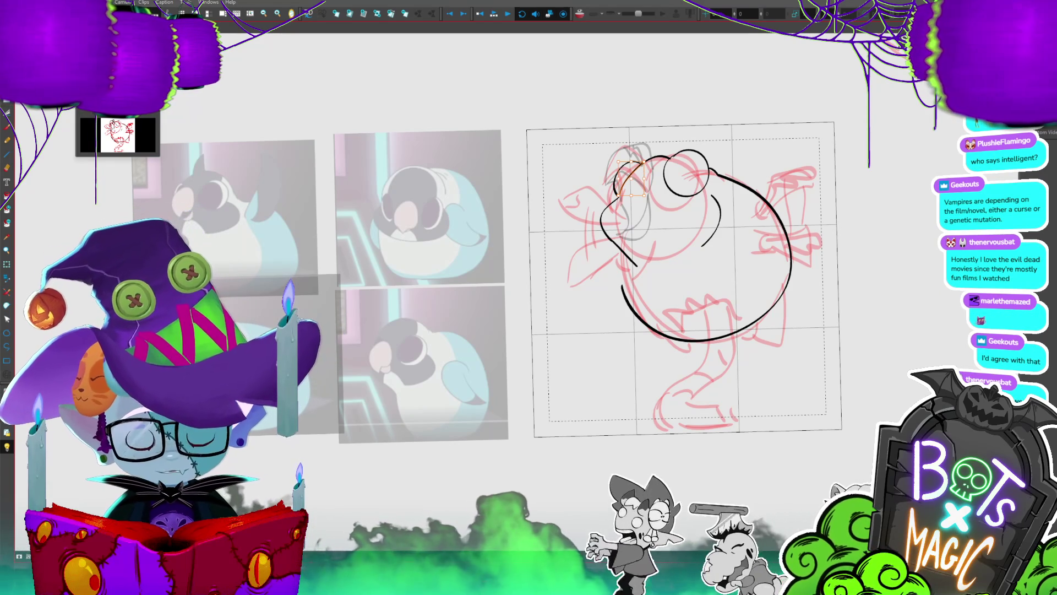
click(618, 272)
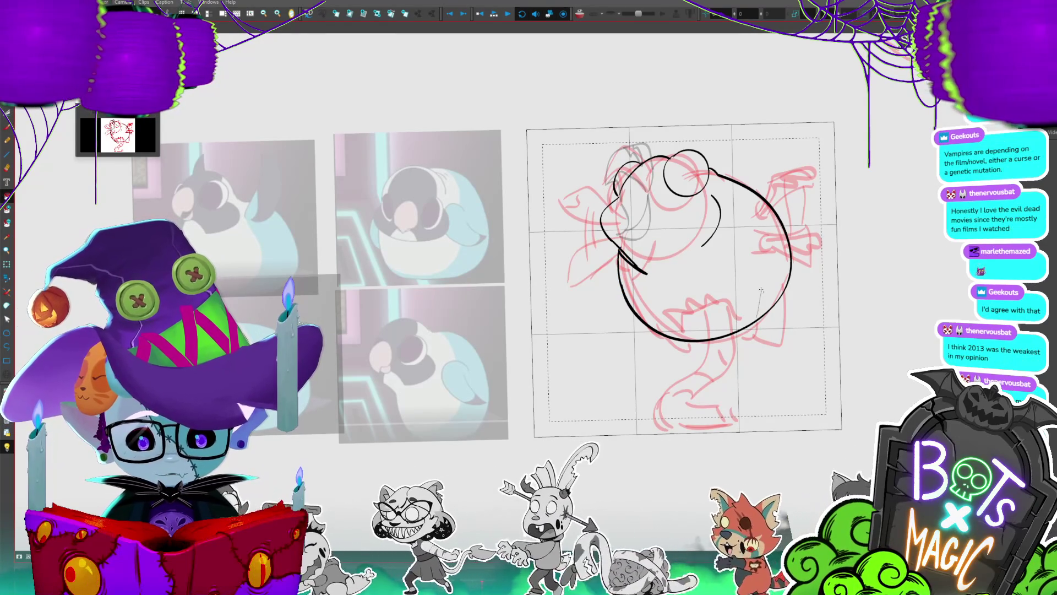
mouse_move(749, 322)
mouse_down()
mouse_move(746, 298)
mouse_move(716, 276)
mouse_up()
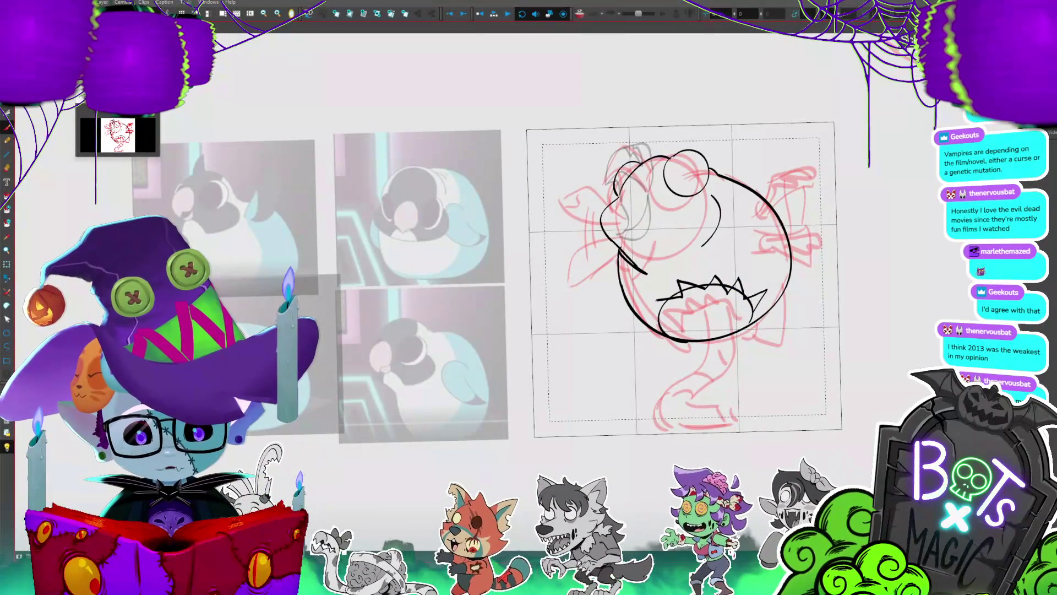
drag(656, 312, 668, 324)
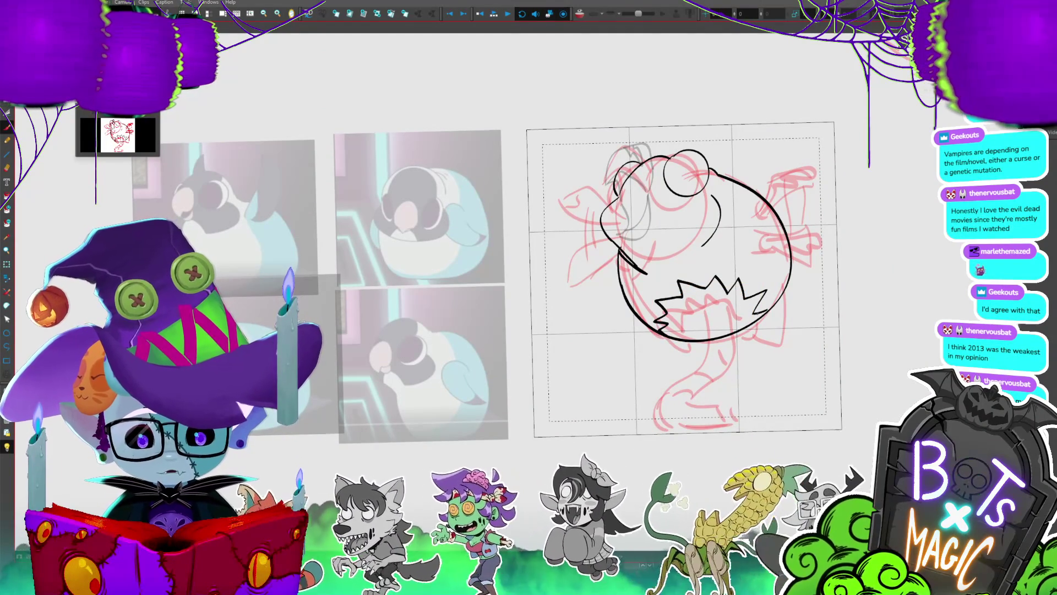
- Fill the open mouth solid black and redraw the squiggly edge at the body's lower right
click(751, 318)
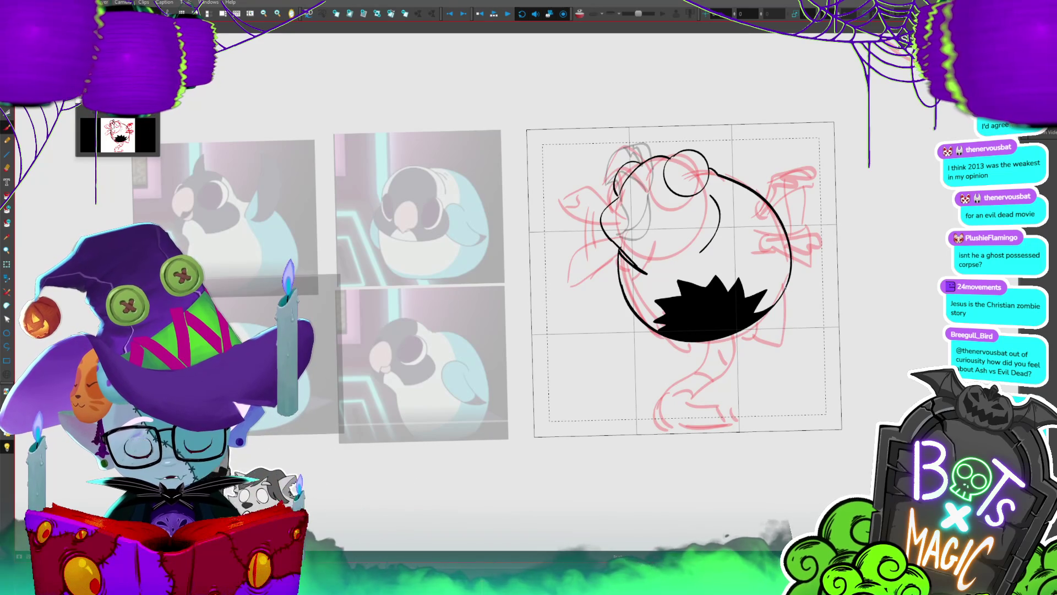
key(ctrl+z)
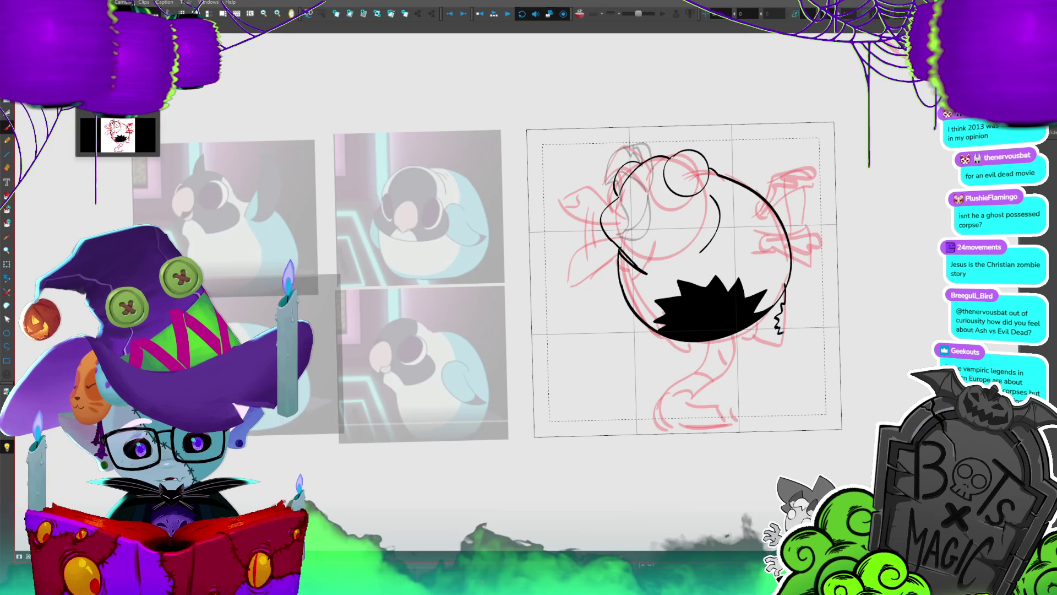
drag(782, 345, 773, 352)
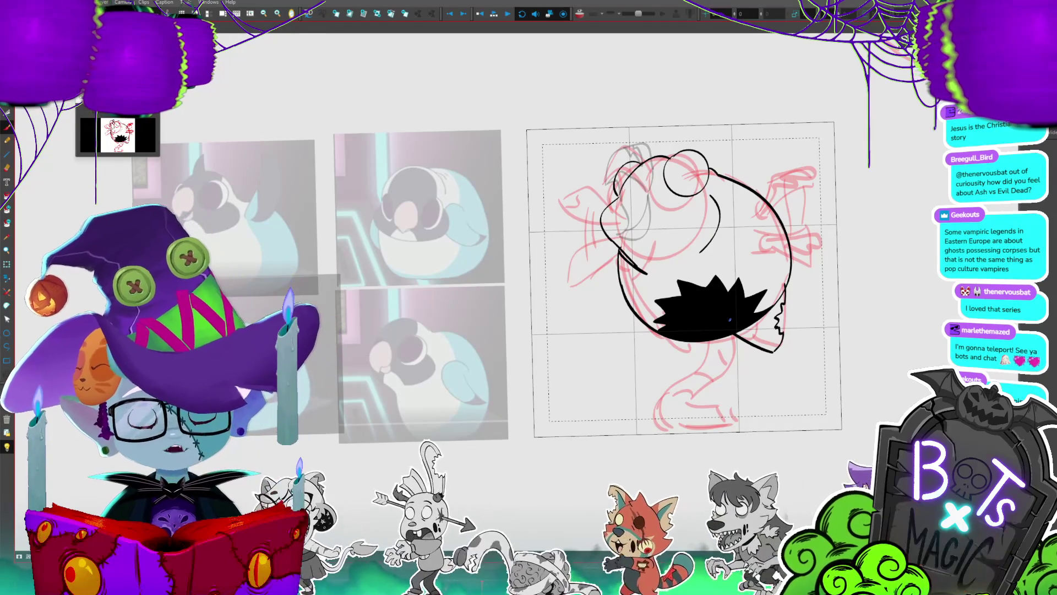
key(ctrl+minus)
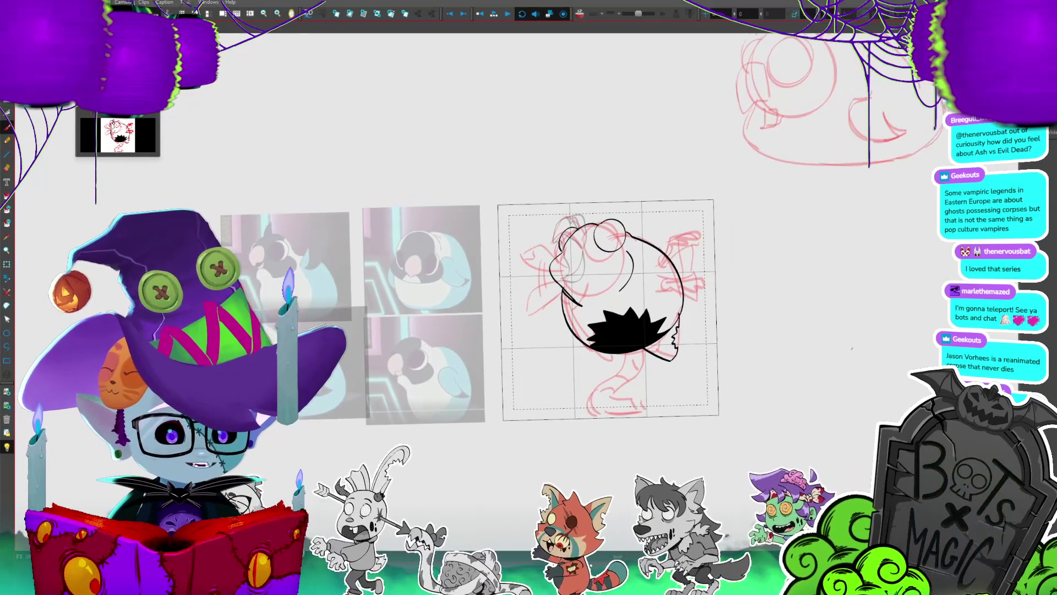
- Sketch a red rough stroke at the tail's bottom, then advance to the next walk-cycle drawing
key(ctrl+plus)
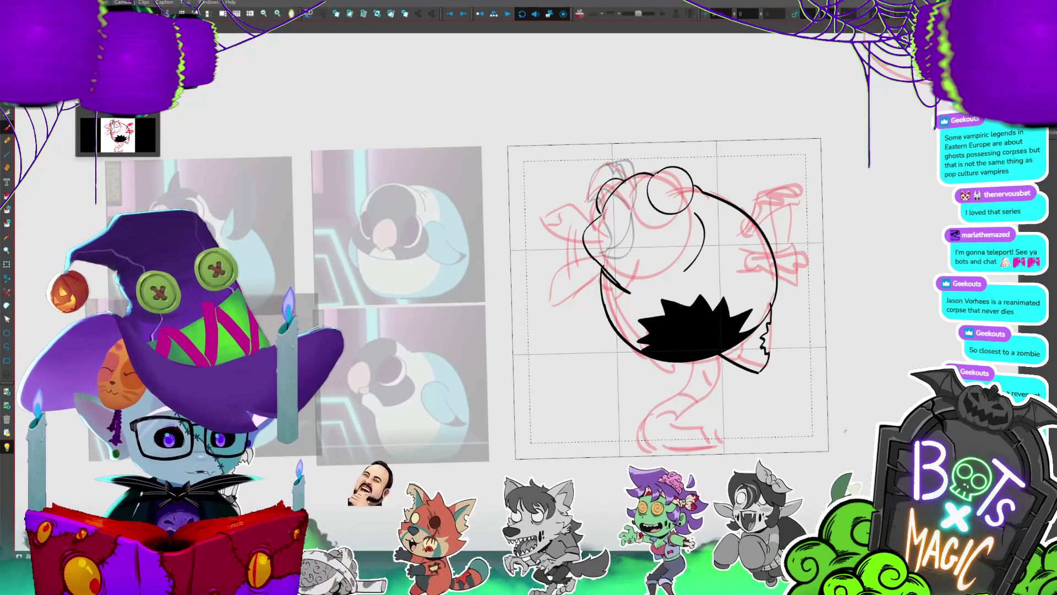
drag(776, 338, 805, 338)
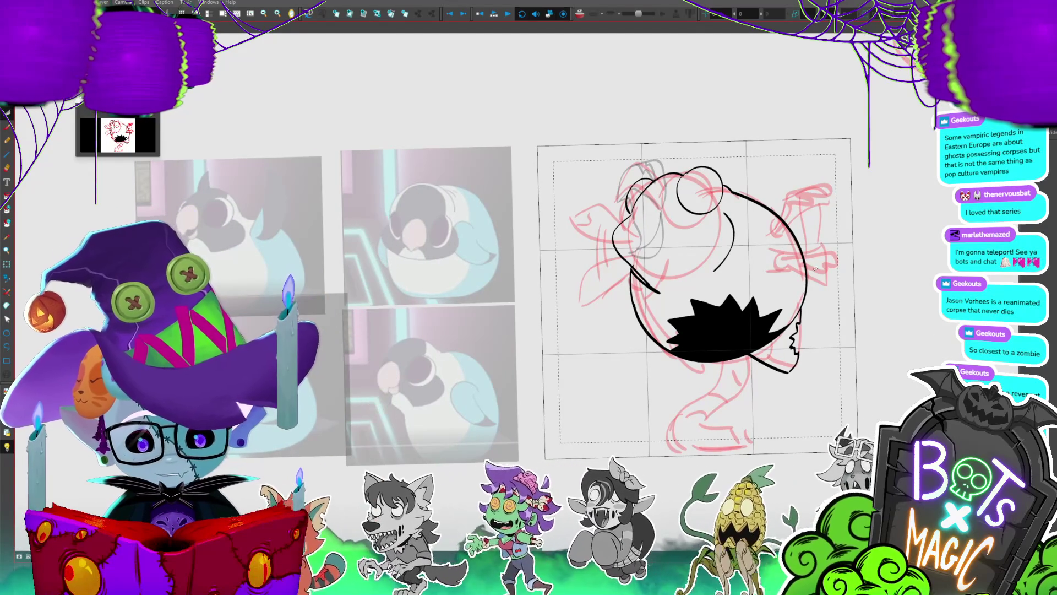
scroll(816, 269, down, 1)
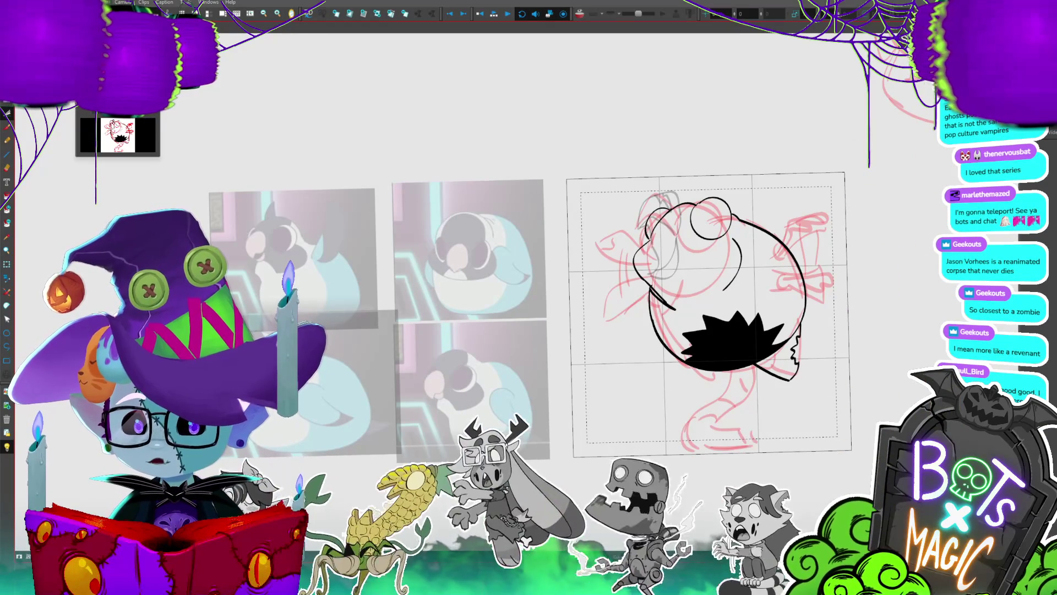
drag(686, 430, 750, 442)
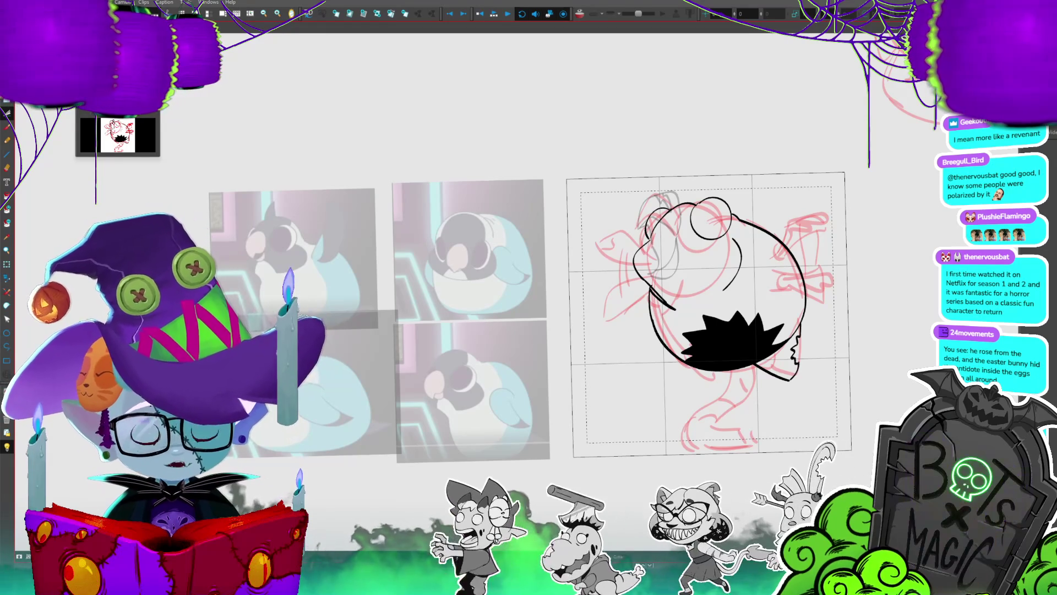
key(period)
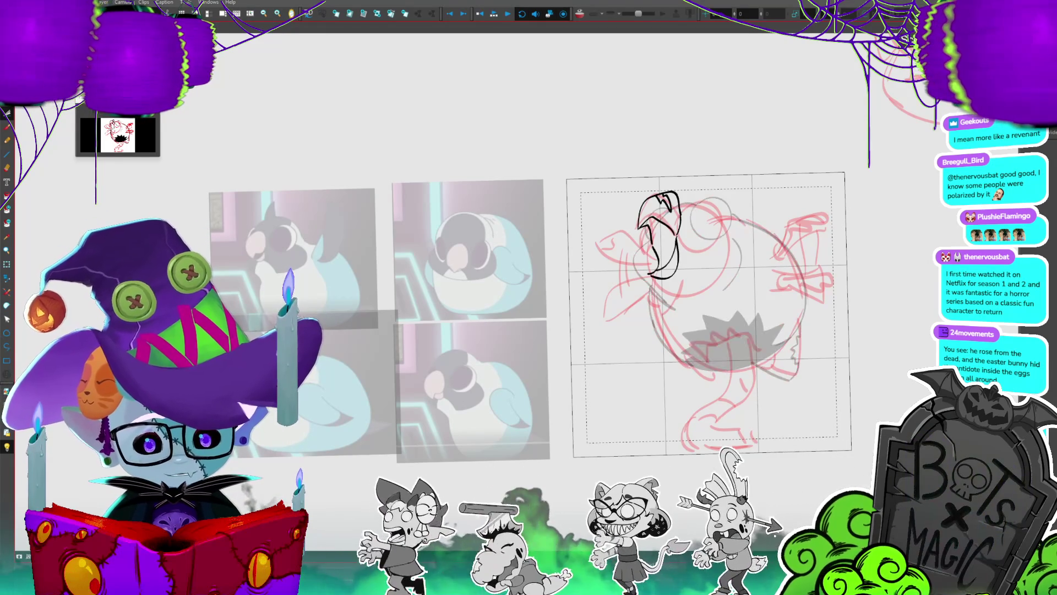
- Check the black beak sketch strokes, then ink the tail line curving down from the belly
key(ctrl+a)
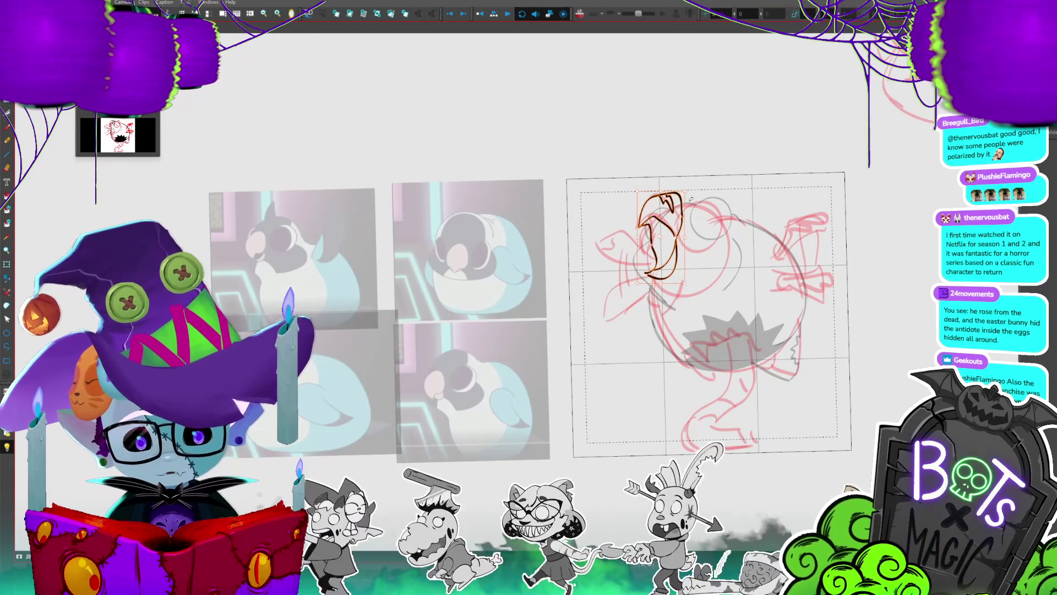
click(673, 233)
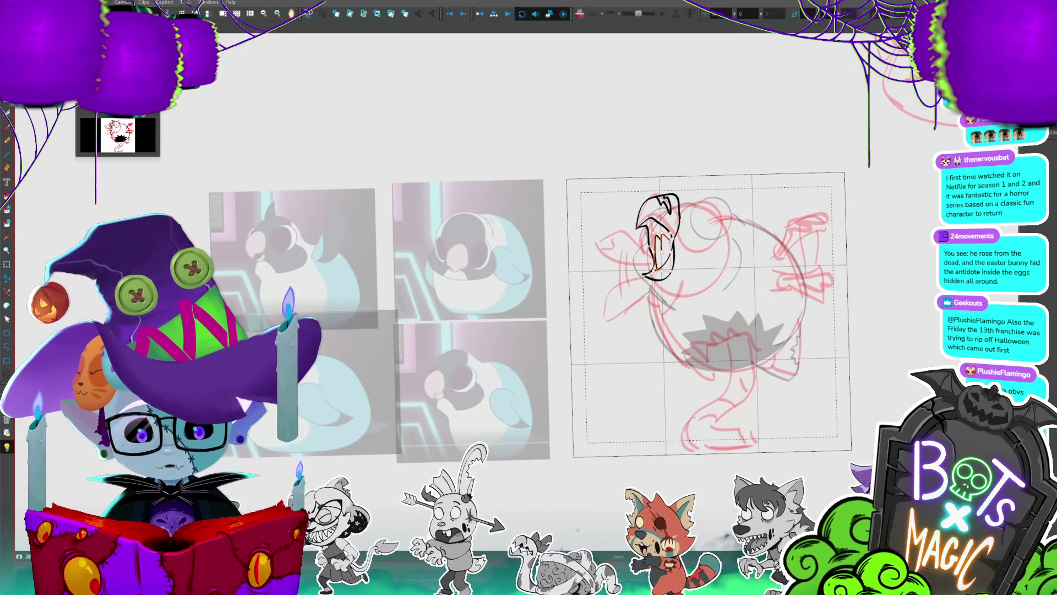
key(Escape)
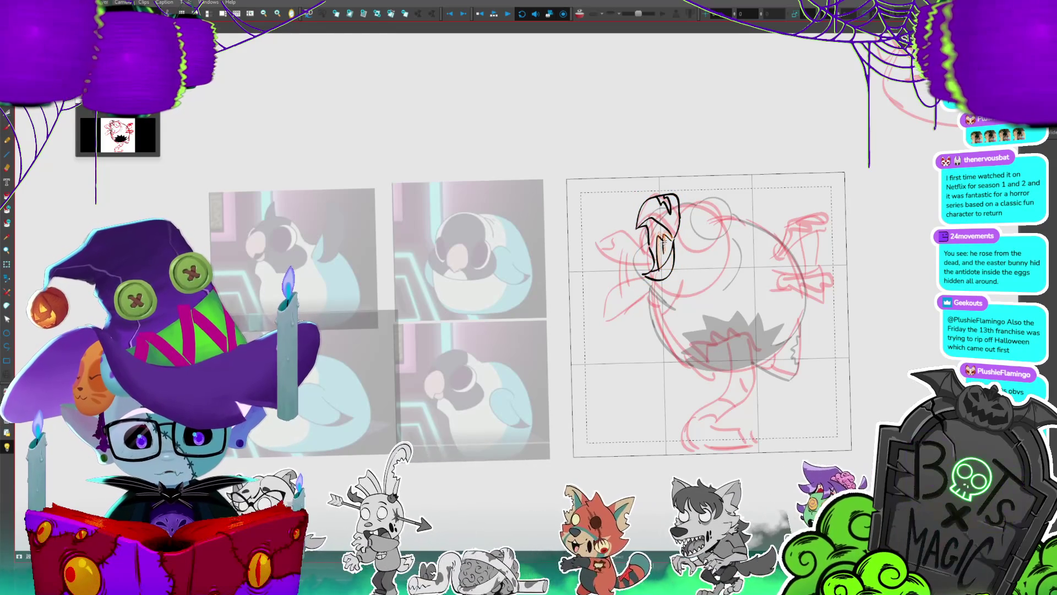
key(ctrl+minus)
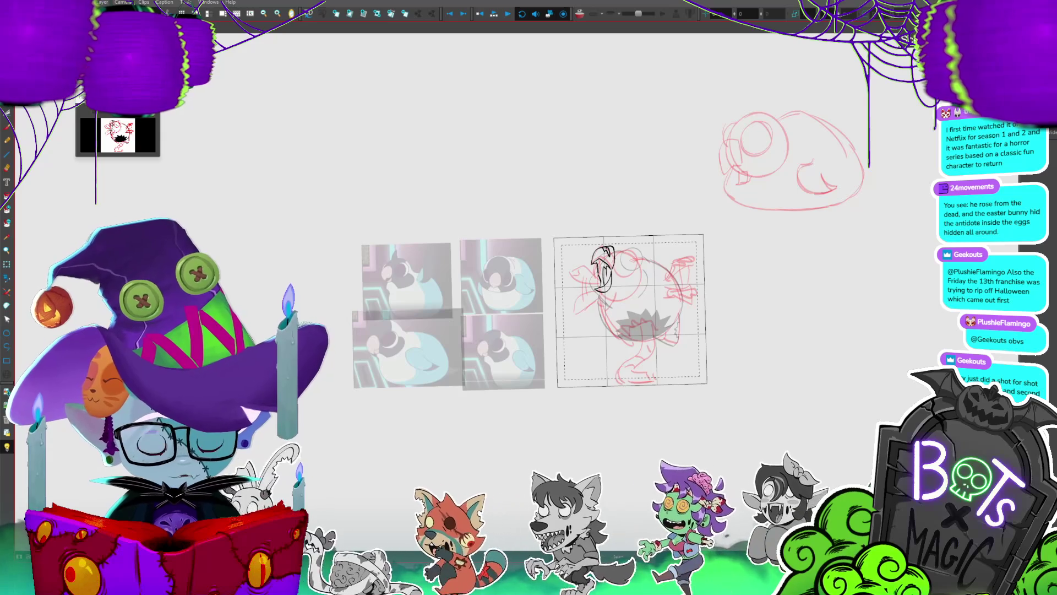
key(2)
key(2)
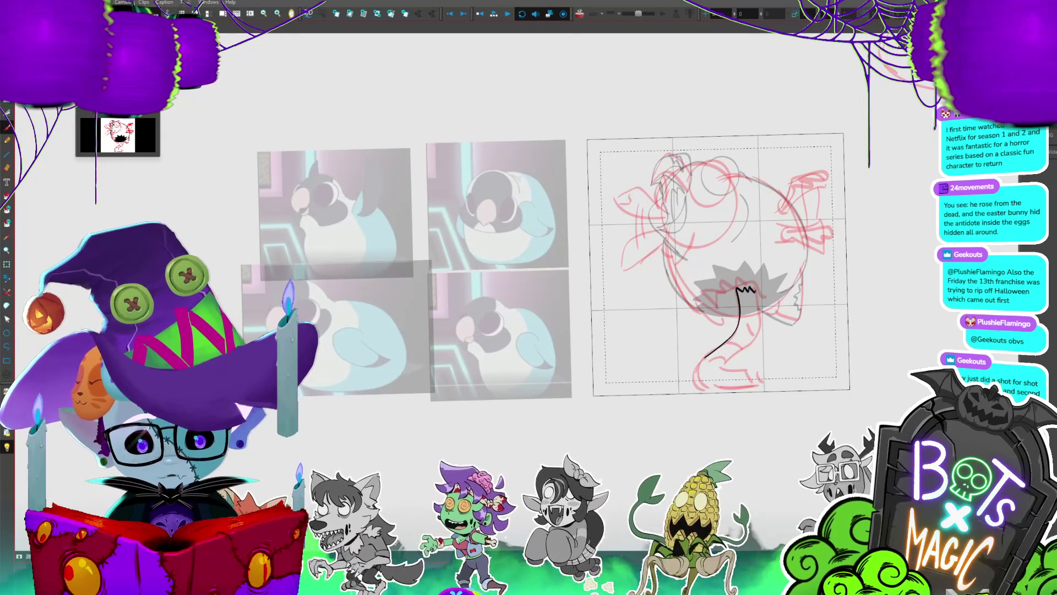
mouse_move(750, 291)
mouse_down()
mouse_move(740, 368)
mouse_move(774, 363)
mouse_up()
- Ink the tail's bottom curve and hooked end, then save the project
mouse_move(707, 356)
mouse_down()
mouse_move(724, 384)
mouse_move(777, 375)
mouse_up()
mouse_move(716, 386)
mouse_down()
mouse_move(781, 376)
mouse_move(733, 365)
mouse_move(738, 353)
mouse_up()
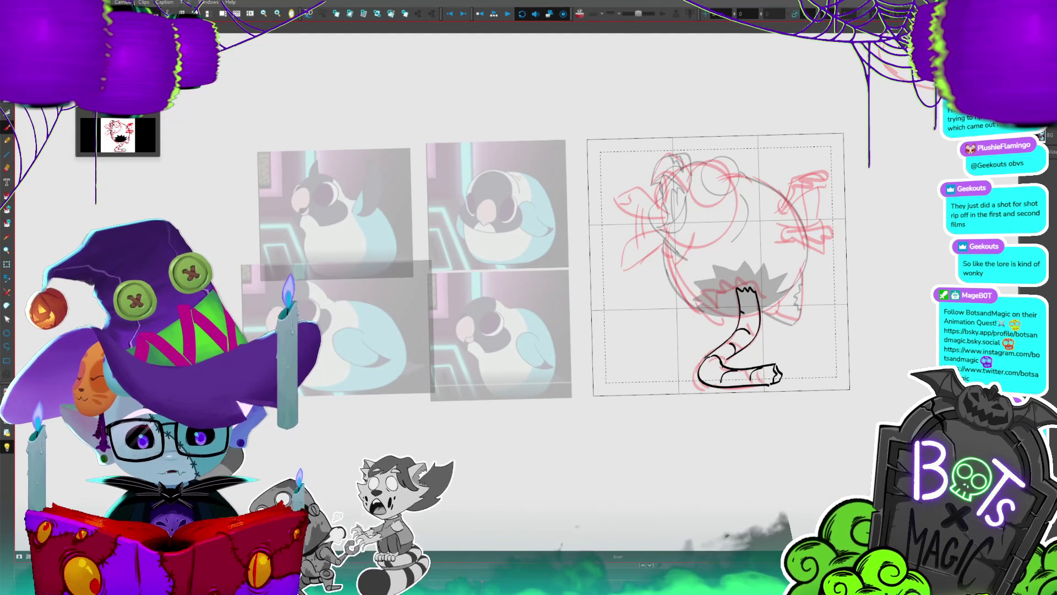
key(ctrl+s)
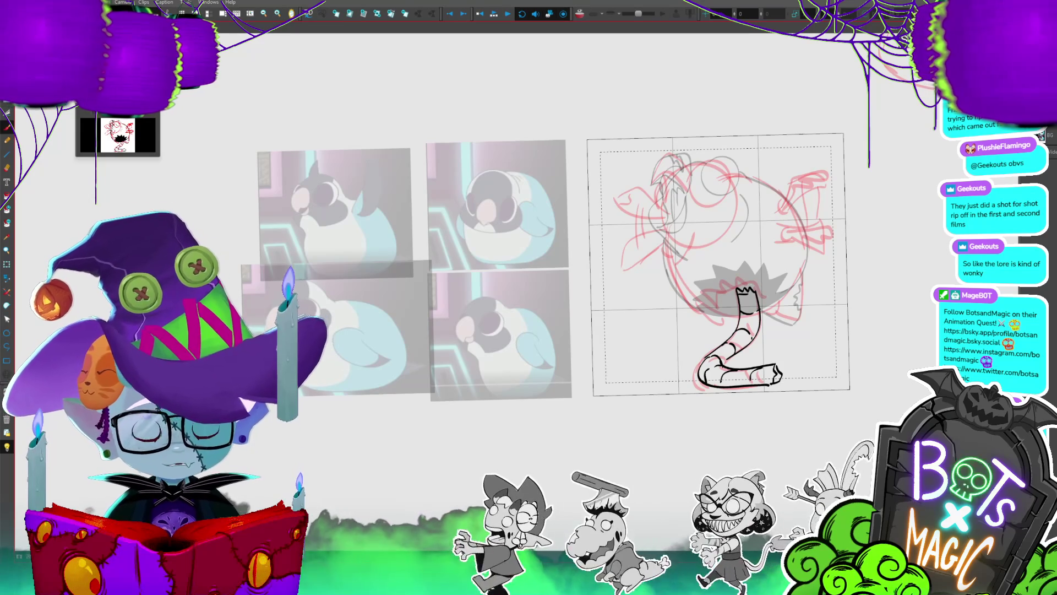
- Move the inked bone shape slightly up and left with the Transform tool
scroll(695, 378, up, 1)
scroll(696, 377, up, 1)
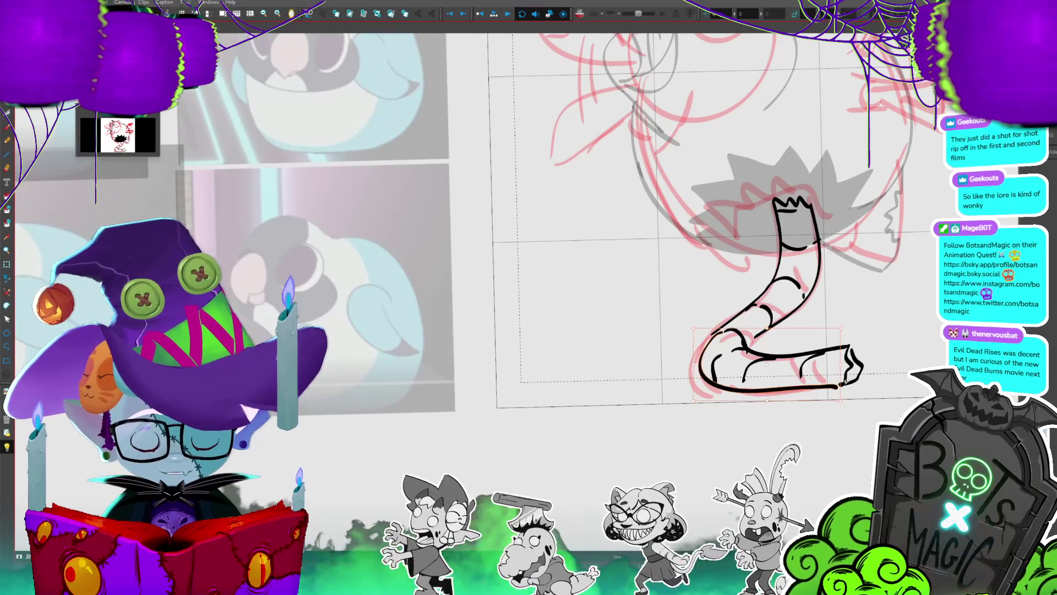
click(840, 365)
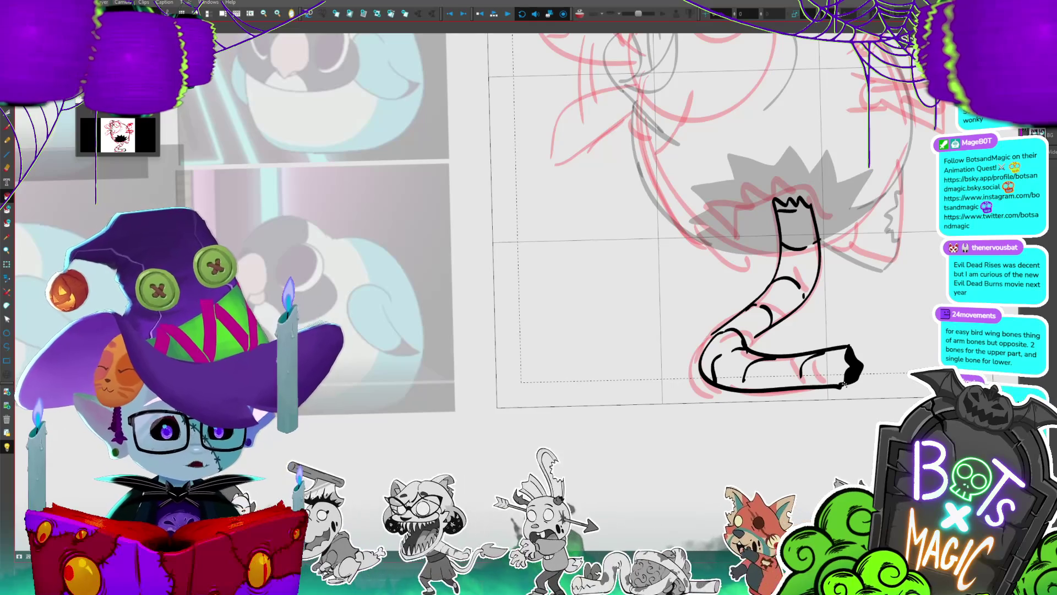
scroll(716, 275, up, 1)
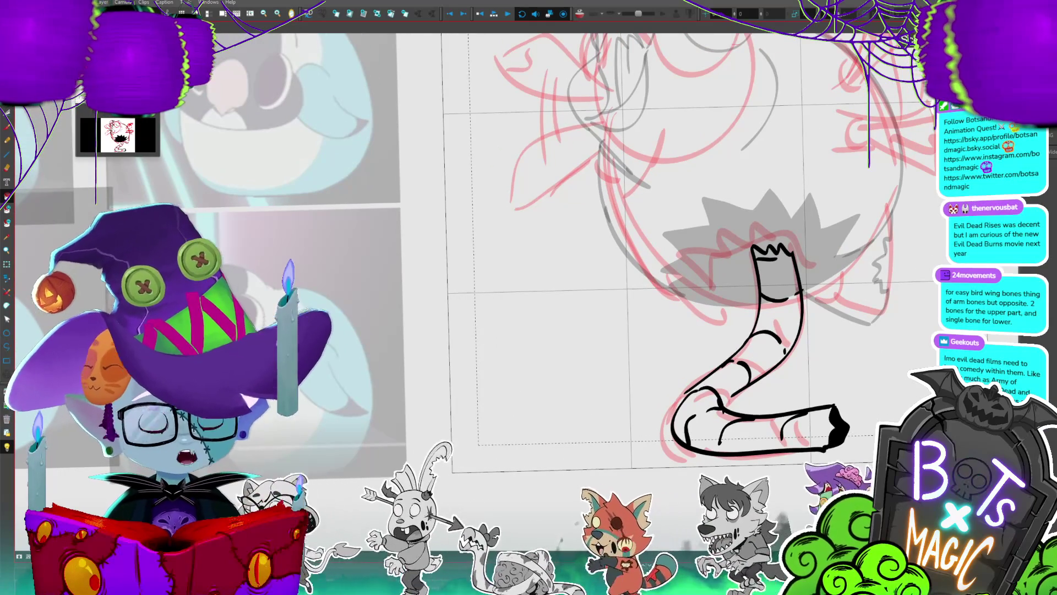
scroll(672, 253, up, 1)
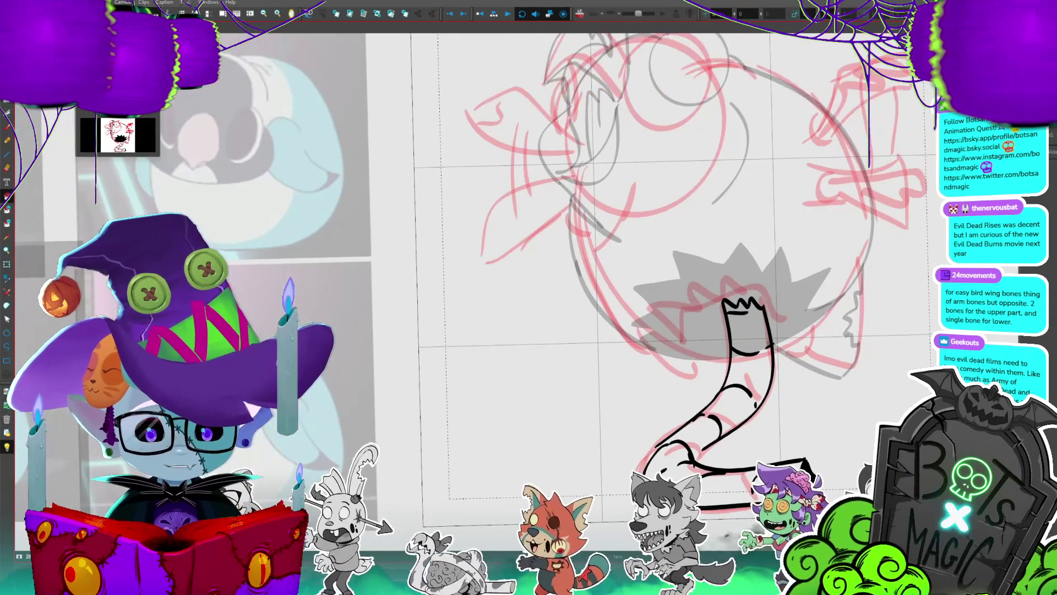
scroll(672, 253, down, 1)
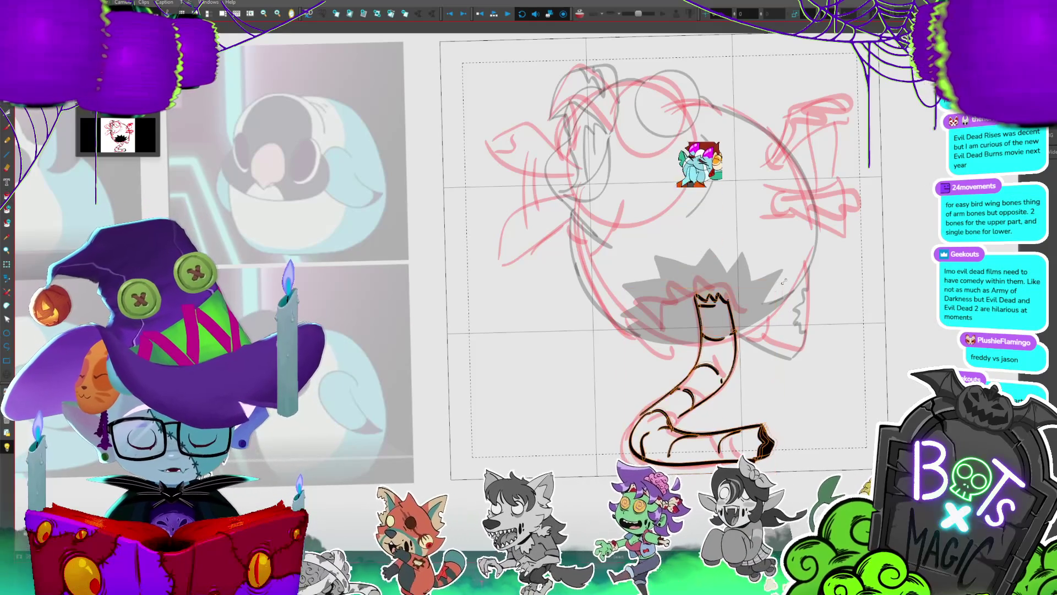
key(ctrl+t)
drag(777, 286, 765, 301)
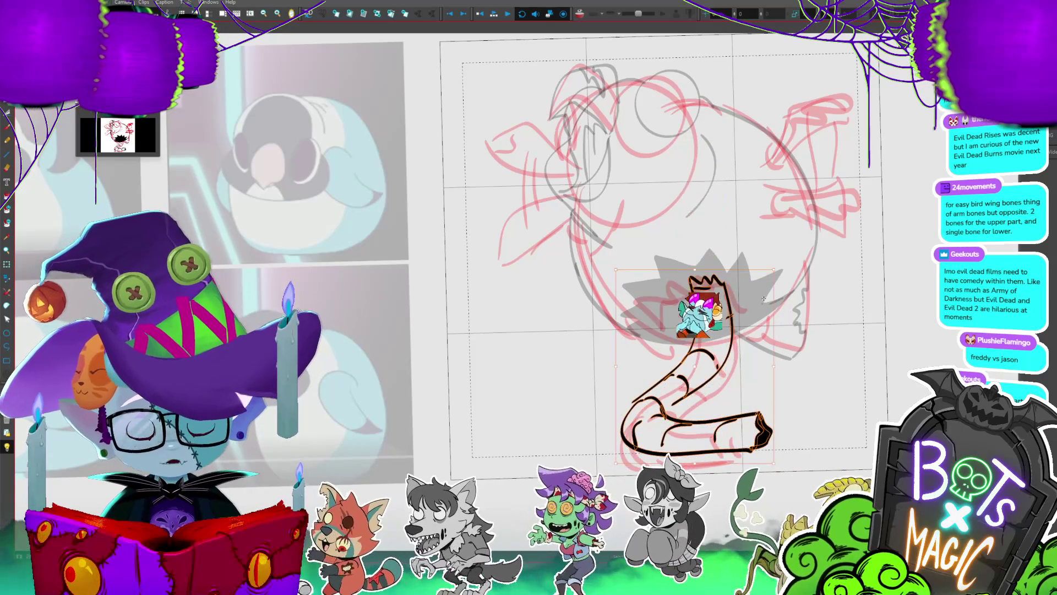
key(Left)
key(Left)
key(Left)
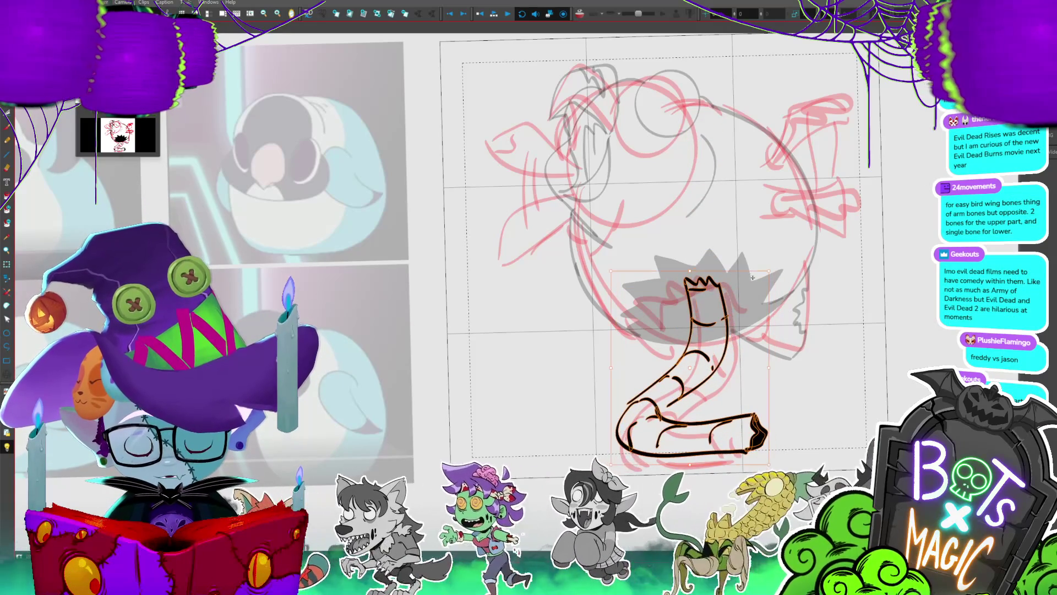
key(Return)
key(ctrl+minus)
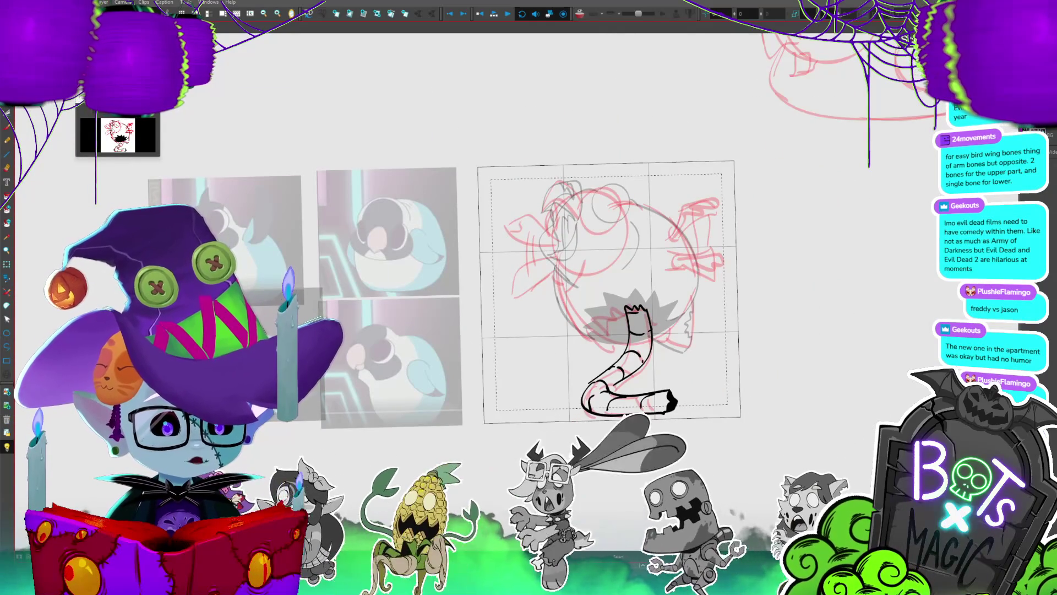
- Return to the inked bird drawing and set up Auto-Matte with radius 150 and a custom colour
key(ctrl+Tab)
key(ctrl+Tab)
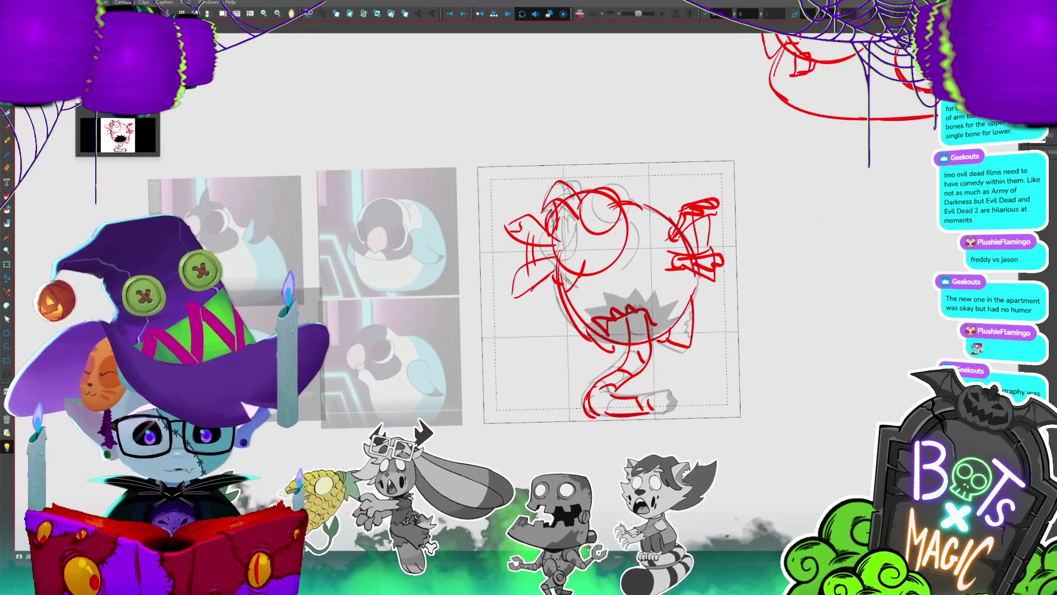
key(ctrl+Right)
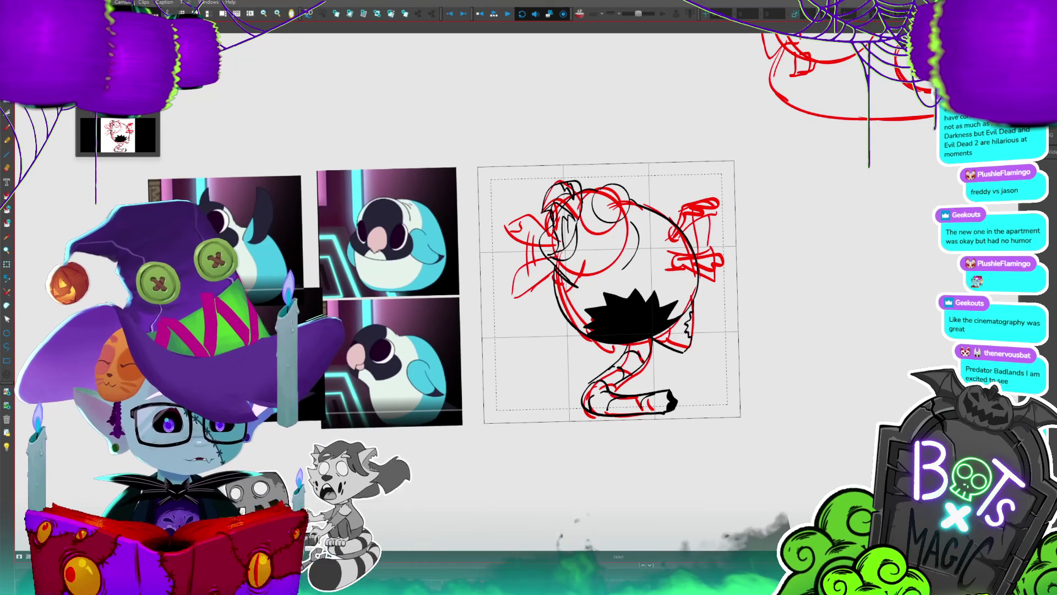
key(ctrl+shift+m)
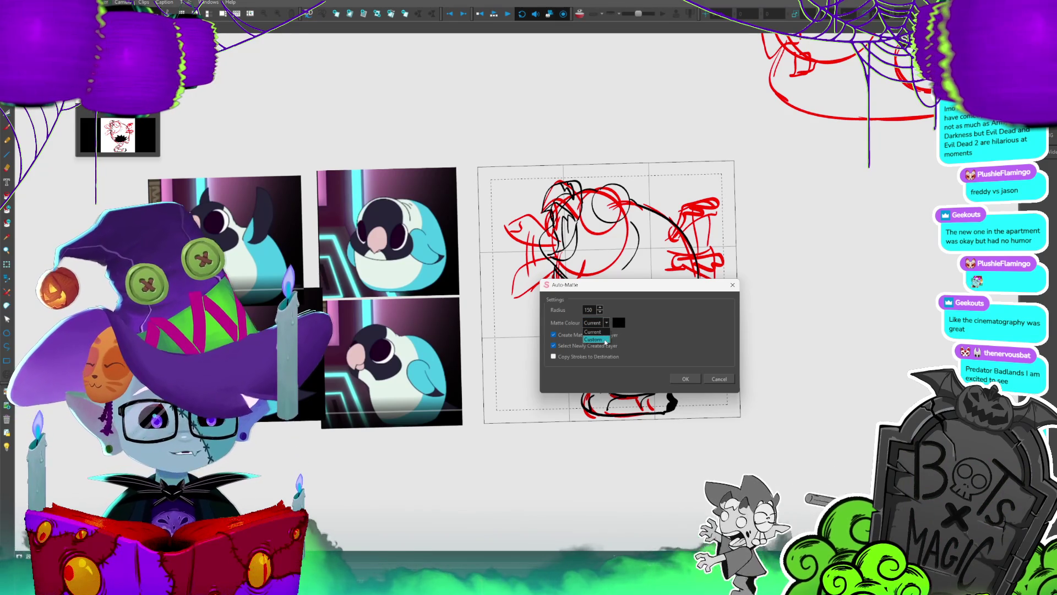
click(604, 339)
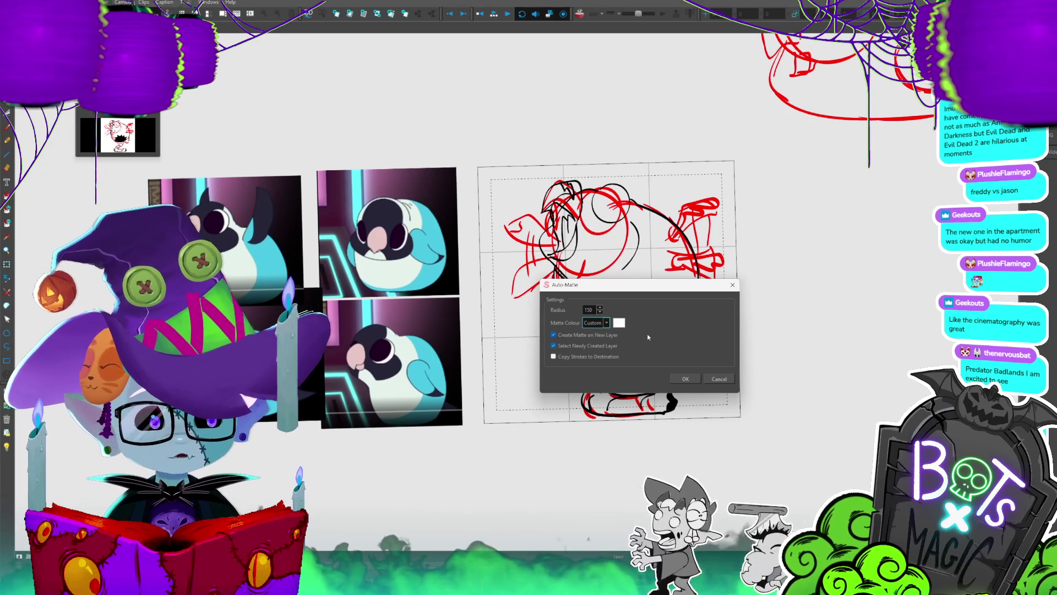
- Pick a muted grey matte colour and apply it so the whole bird, tail included, fills blue-grey
click(619, 323)
click(684, 323)
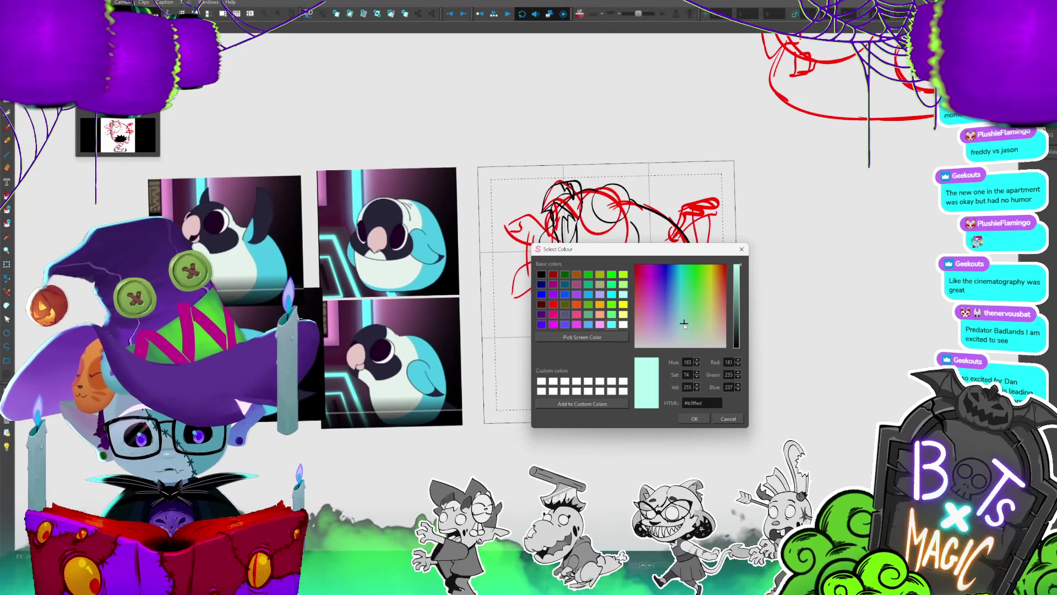
click(675, 335)
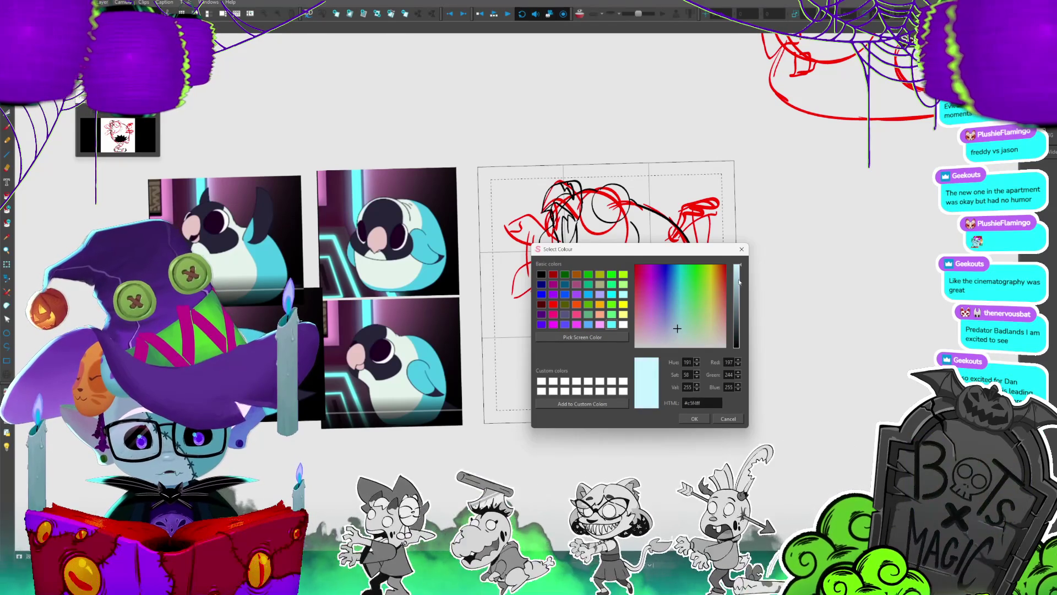
click(677, 328)
click(739, 295)
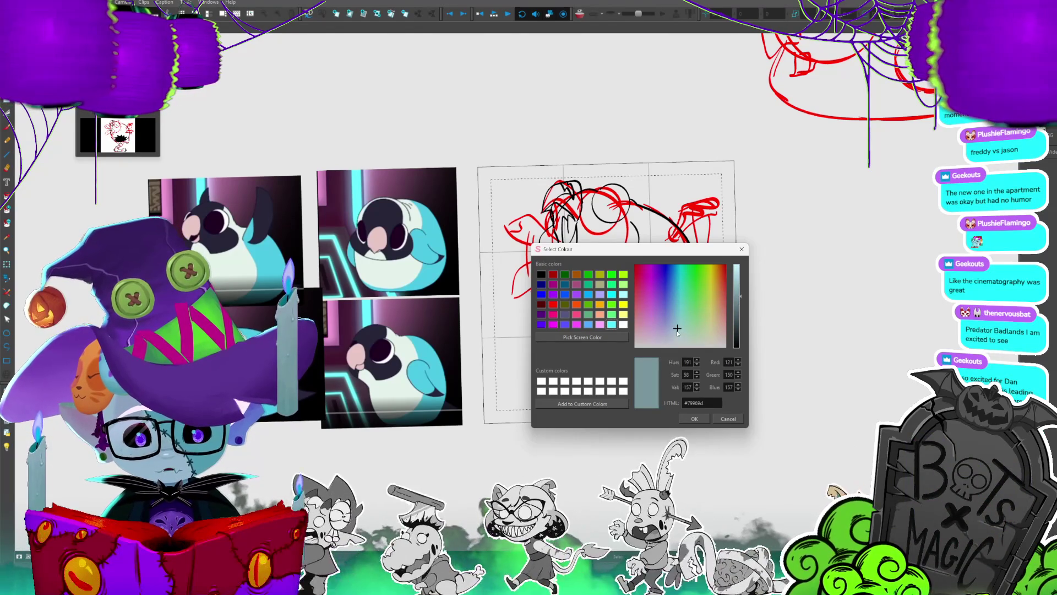
click(694, 419)
click(686, 382)
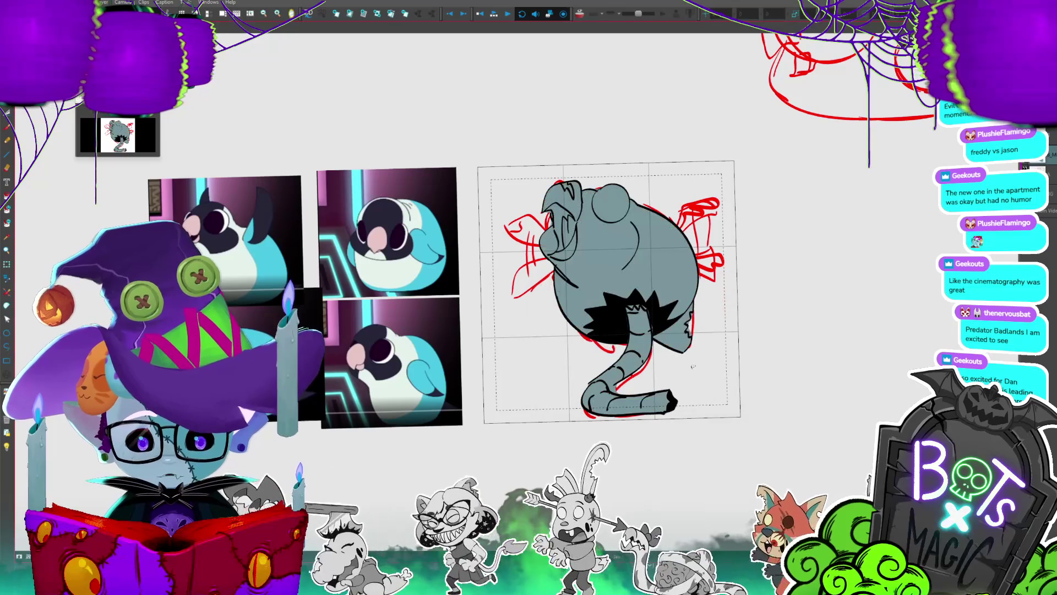
key(1)
key(2)
key(2)
key(2)
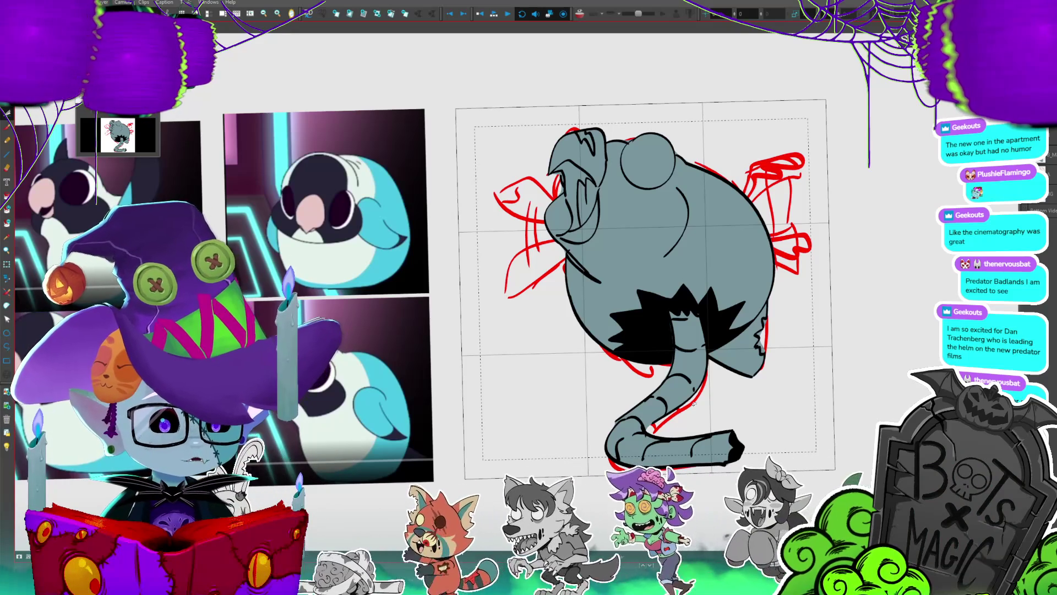
scroll(537, 298, down, 2)
- Zoom in with the mouse wheel toward the bird's round eye
scroll(538, 299, down, 1)
scroll(537, 299, down, 1)
scroll(554, 348, up, 3)
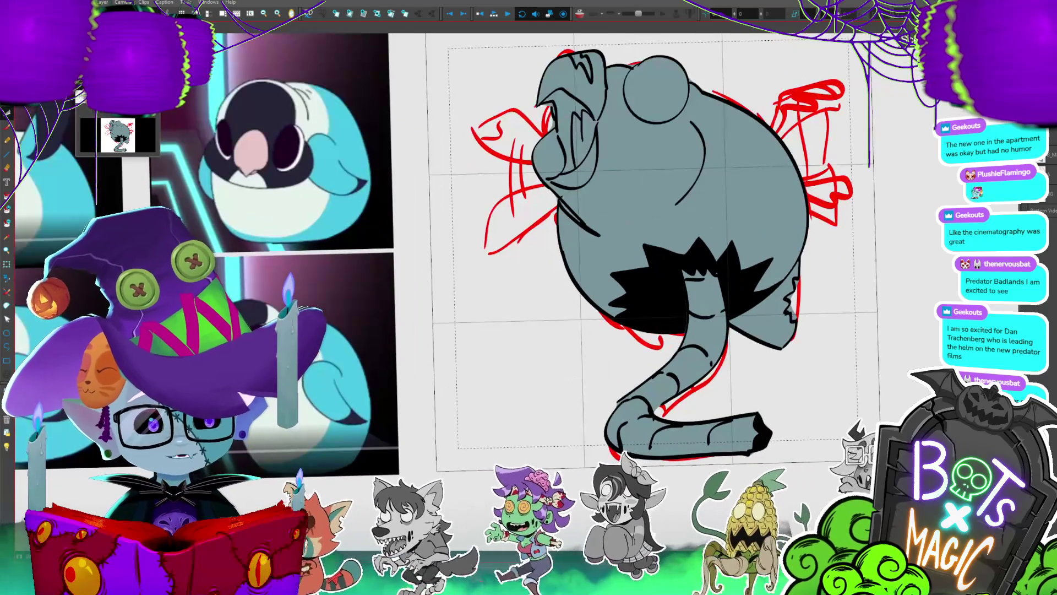
scroll(738, 287, down, 1)
scroll(738, 286, up, 2)
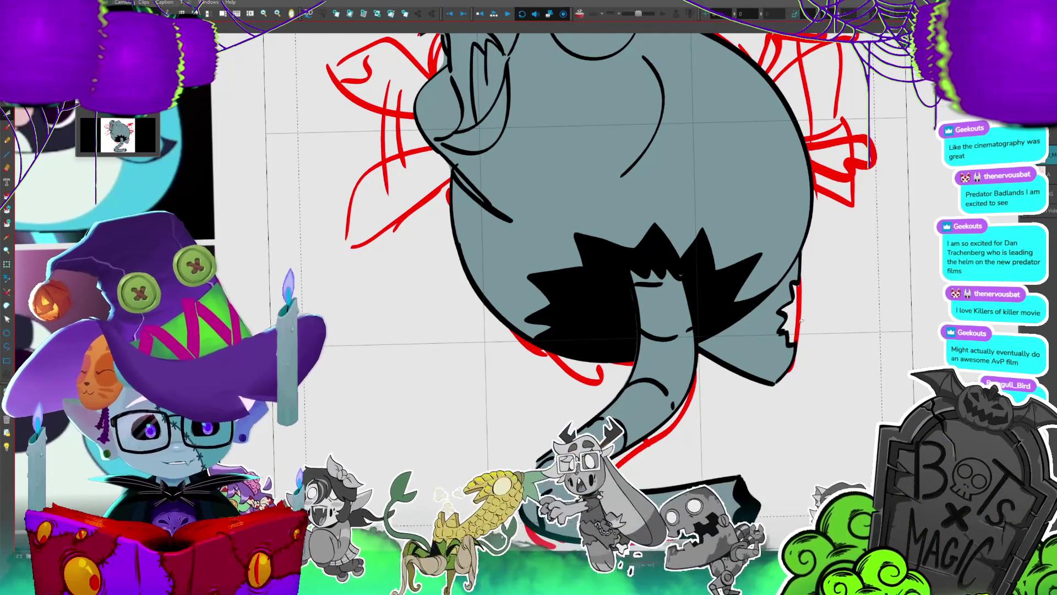
scroll(801, 321, down, 2)
scroll(801, 320, down, 3)
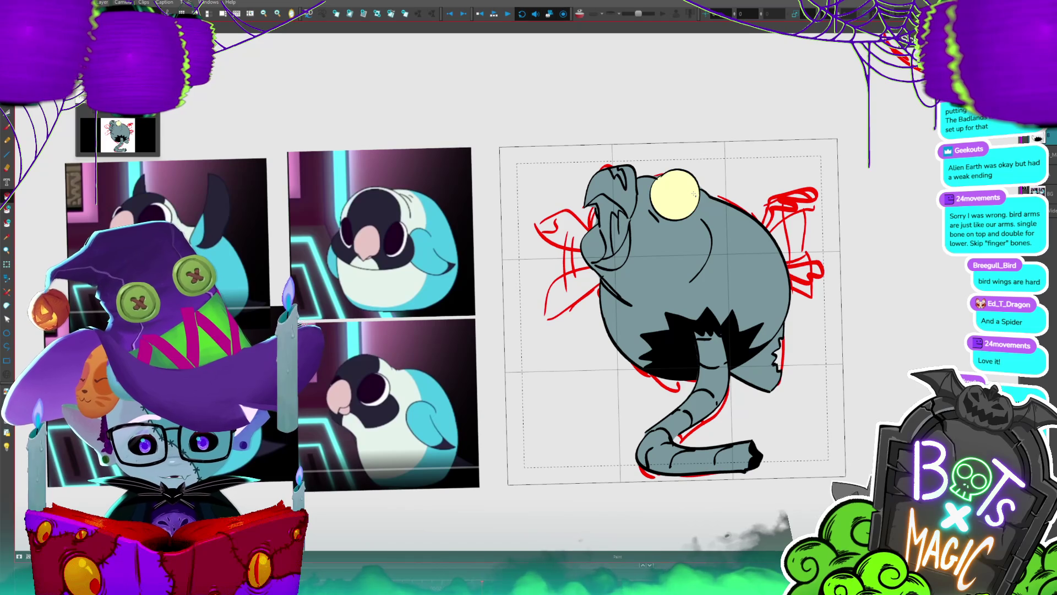
scroll(695, 194, up, 2)
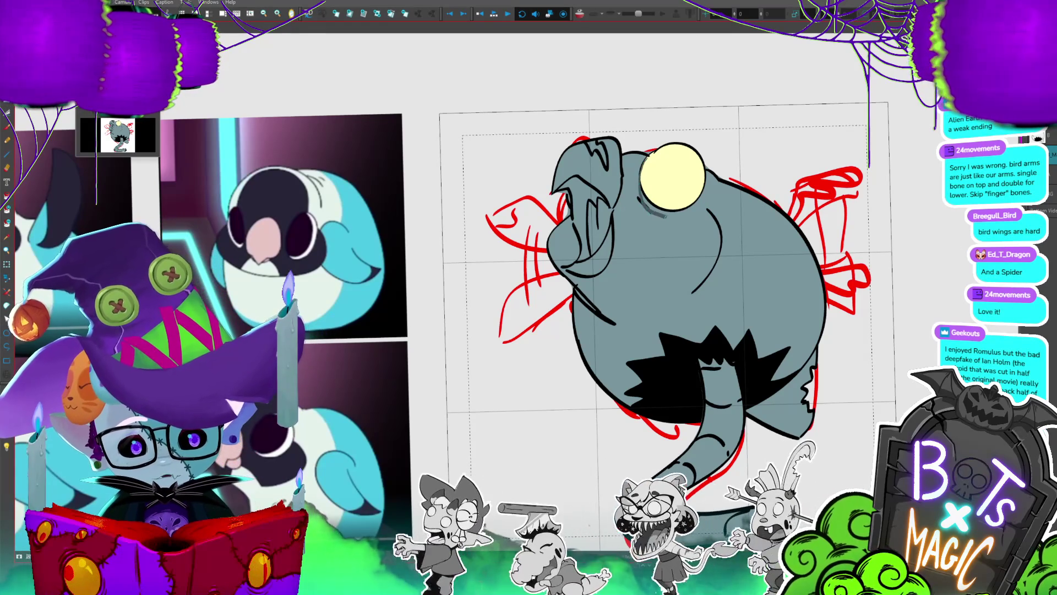
drag(641, 171, 705, 175)
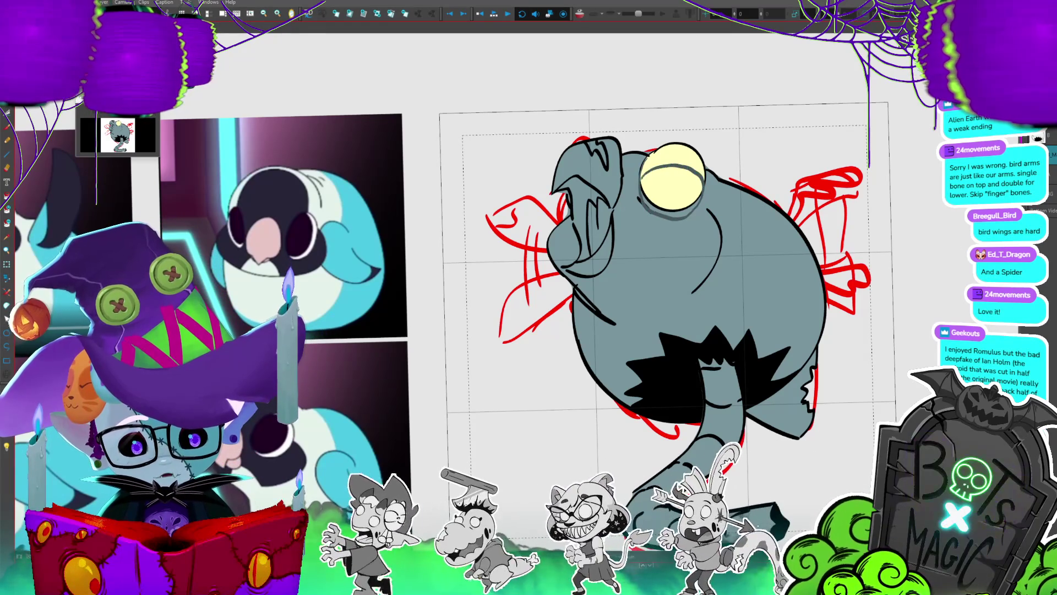
key(ctrl+z)
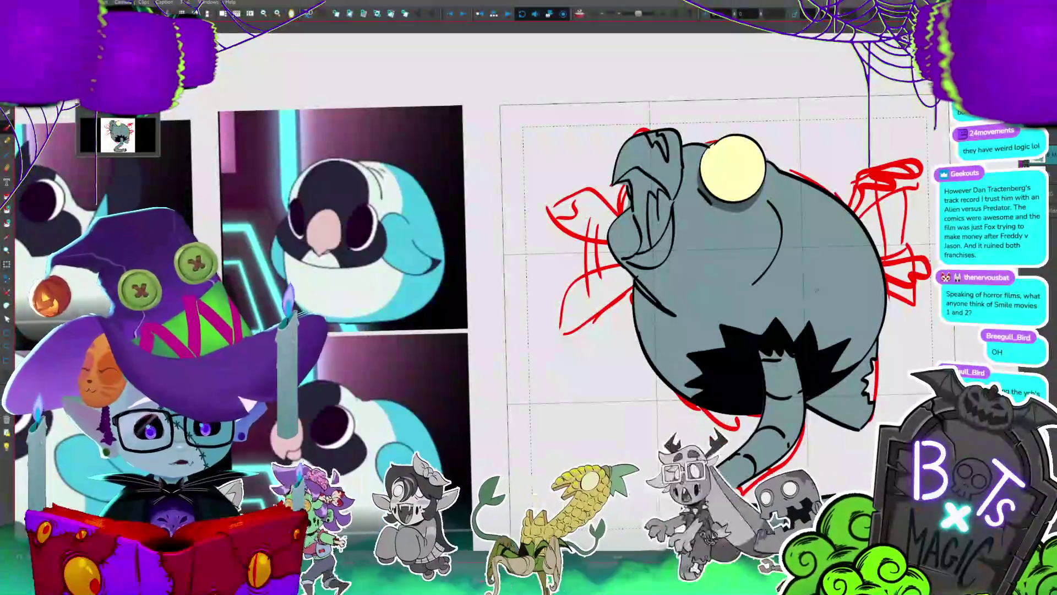
drag(716, 275, 628, 258)
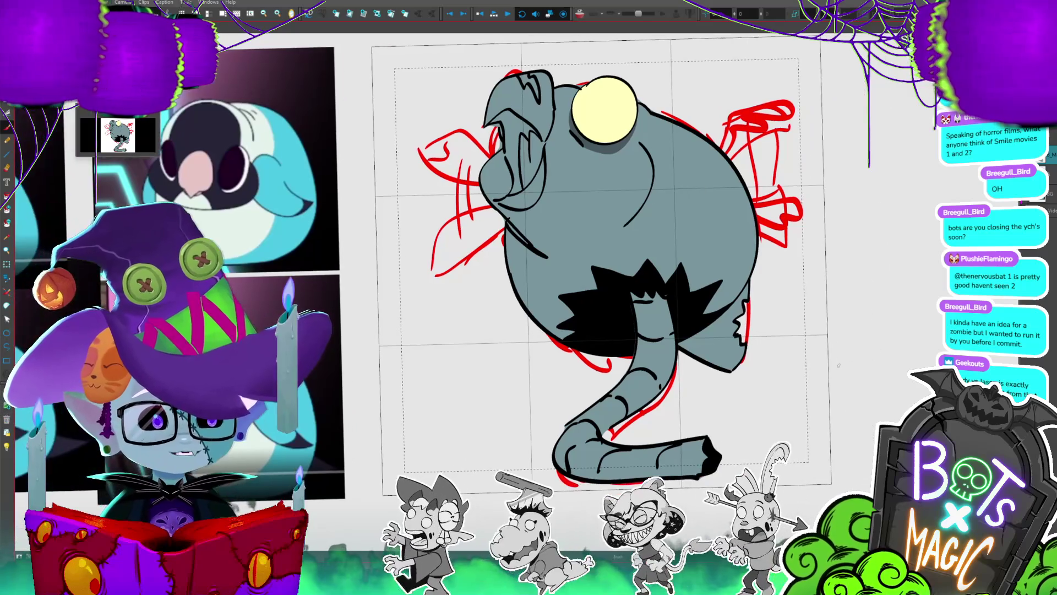
scroll(735, 441, down, 2)
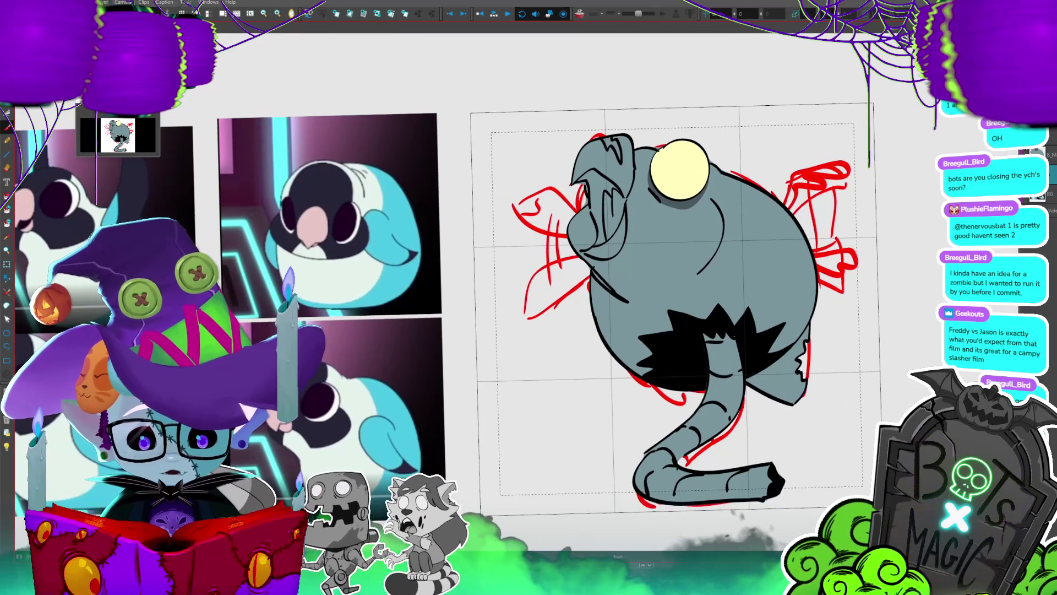
scroll(589, 457, up, 2)
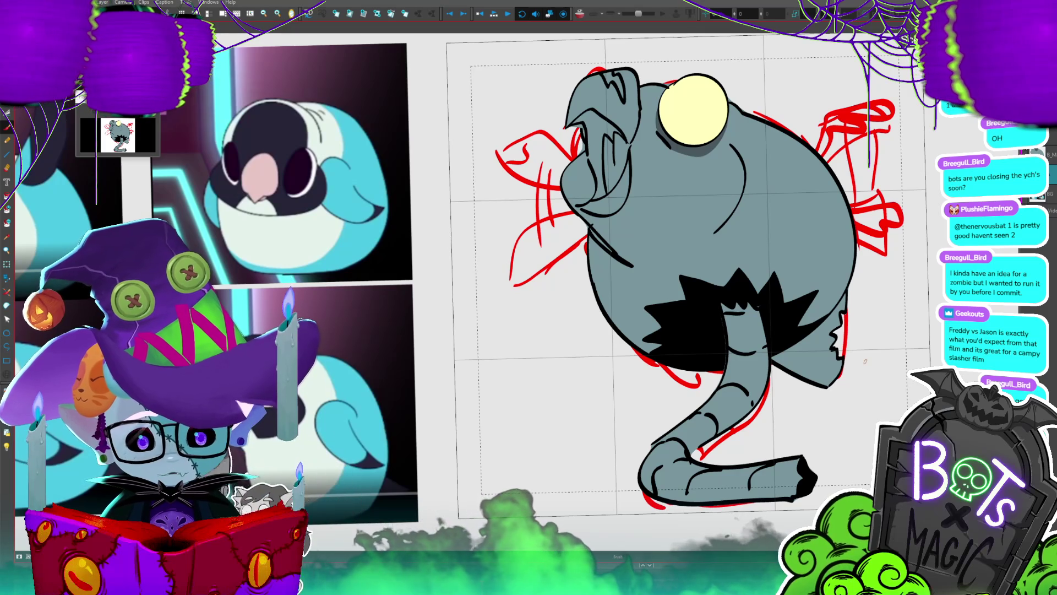
key(ctrl+minus)
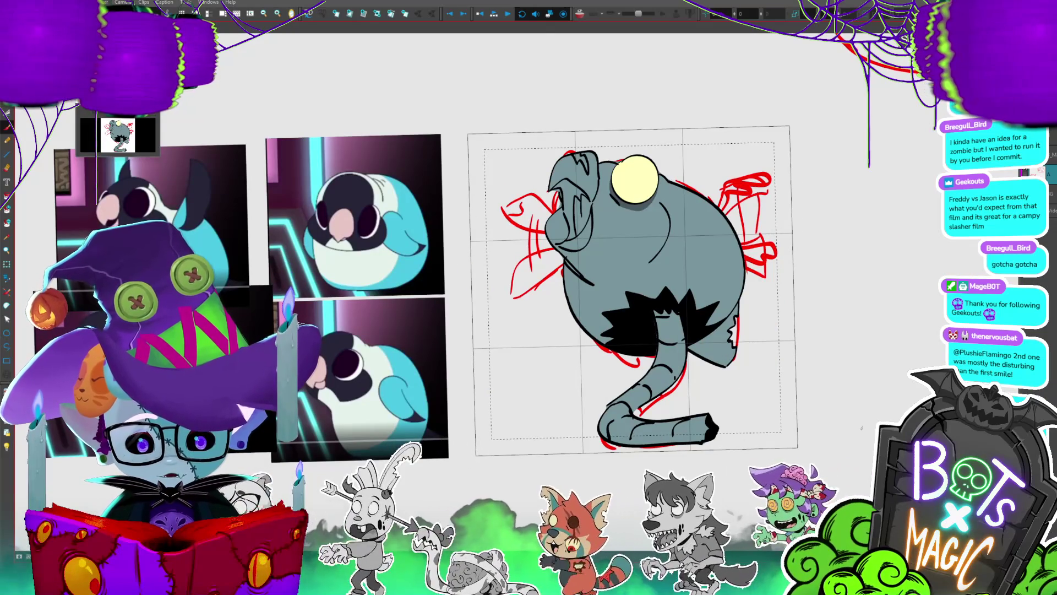
scroll(633, 292, up, 3)
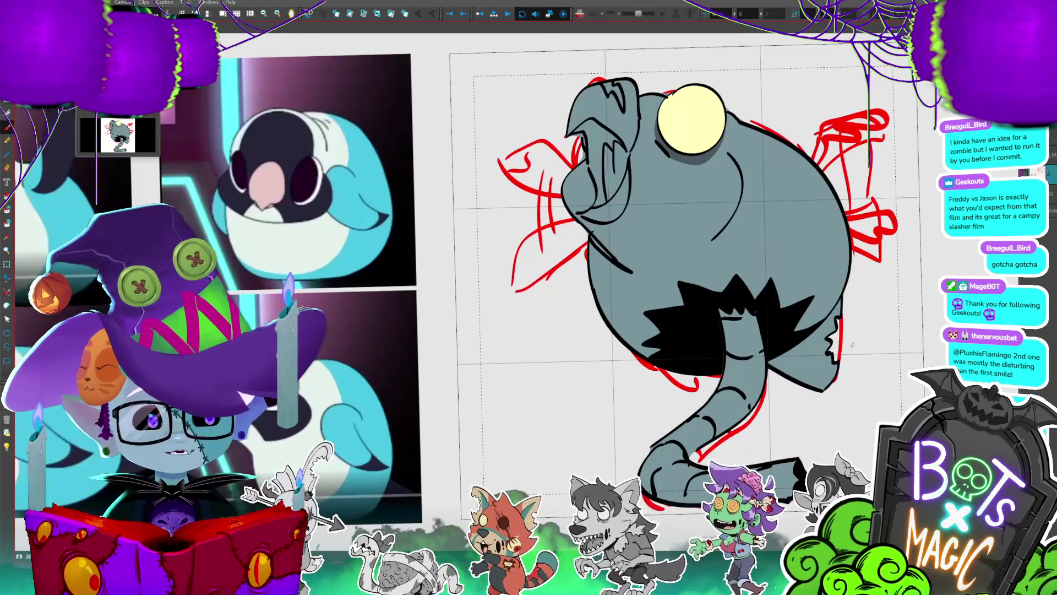
scroll(634, 292, down, 4)
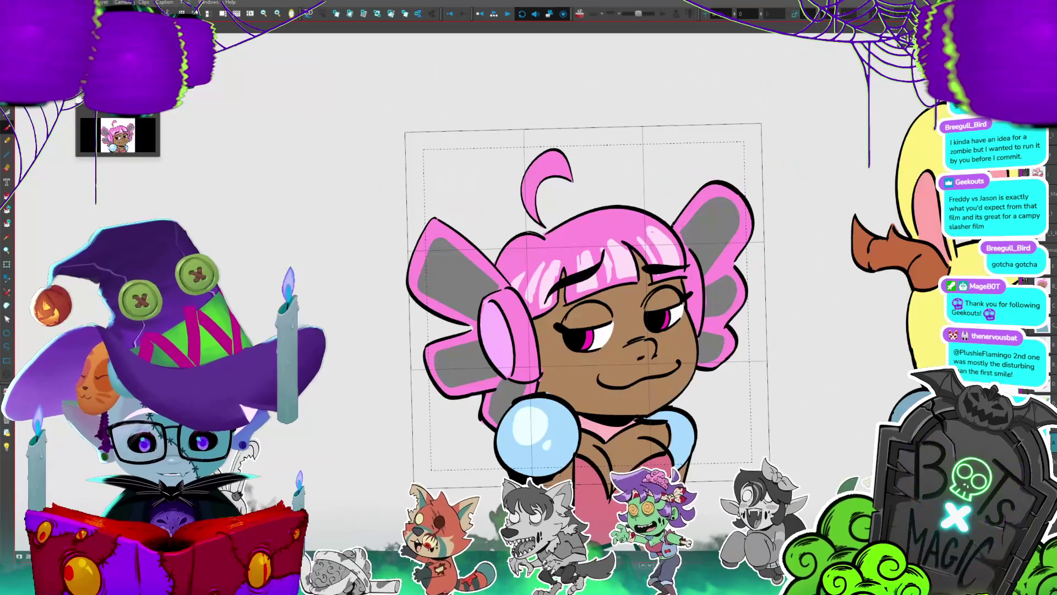
scroll(767, 299, right, 3)
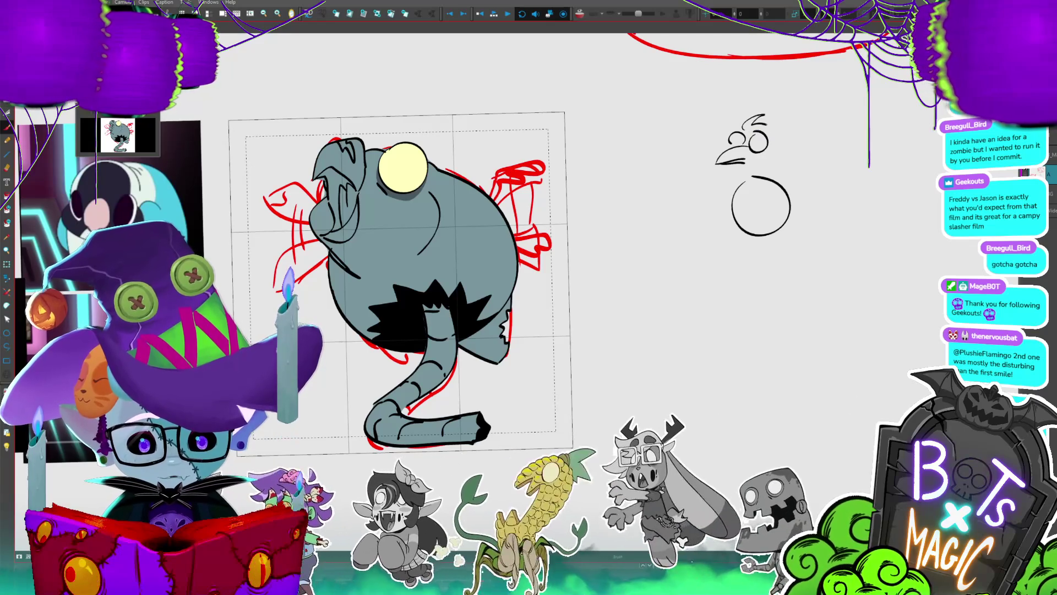
- Sketch the concept bird's curly head crest, wings, long legs and pointed feet beside the panel
mouse_move(759, 117)
mouse_down()
mouse_move(766, 135)
mouse_move(748, 183)
mouse_move(822, 160)
mouse_up()
drag(793, 194, 801, 223)
mouse_move(741, 161)
mouse_down()
mouse_move(738, 193)
mouse_move(703, 220)
mouse_up()
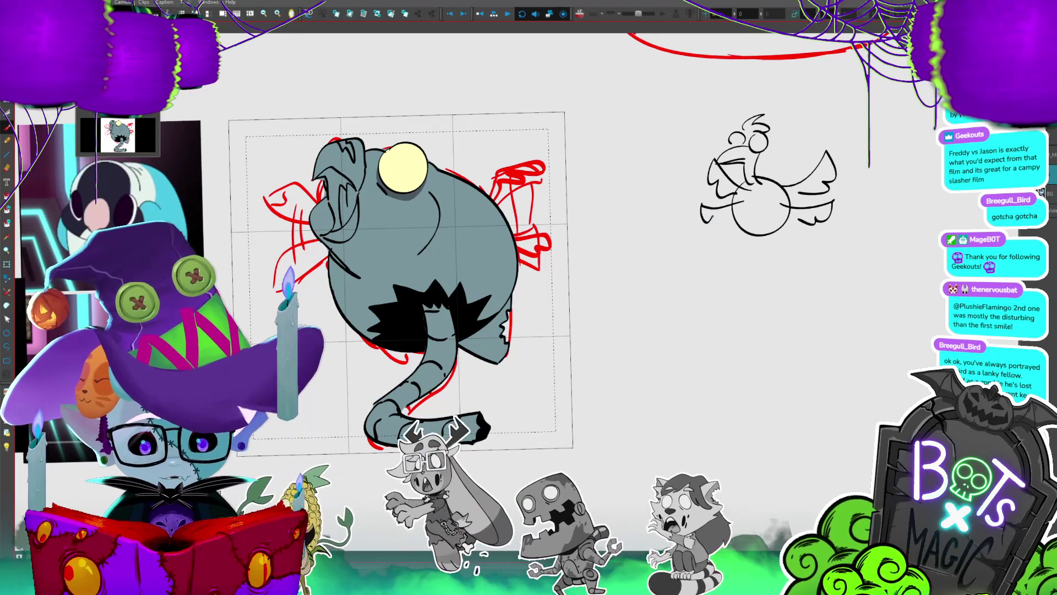
drag(813, 183, 821, 212)
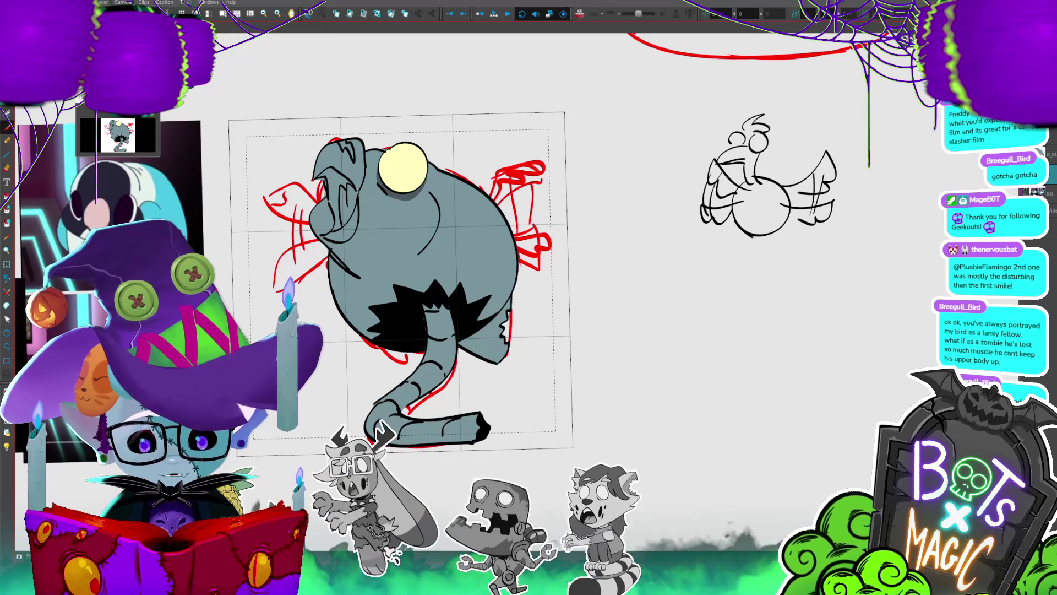
mouse_move(763, 236)
mouse_down()
mouse_move(784, 261)
mouse_move(774, 296)
mouse_up()
drag(788, 254, 816, 300)
drag(757, 287, 739, 301)
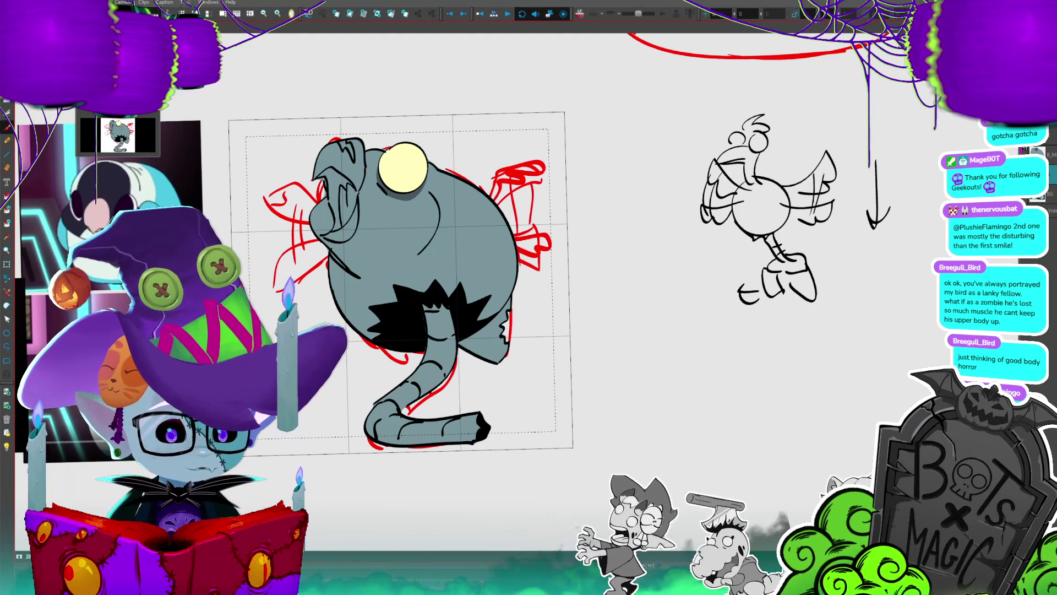
drag(706, 321, 914, 295)
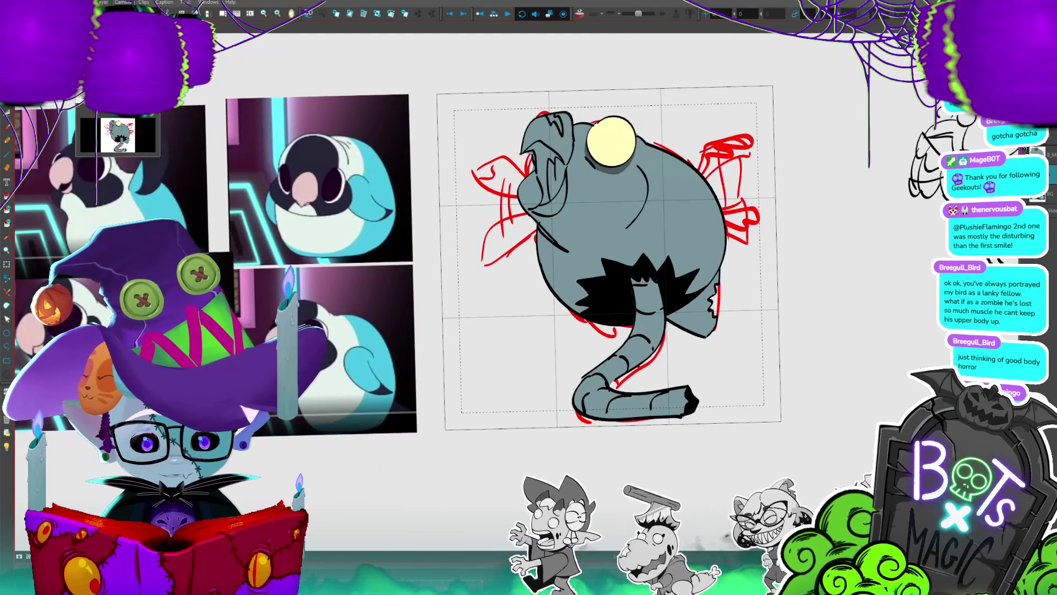
- Move to the next panel's red rough and bring the inked grey bird into it
key(period)
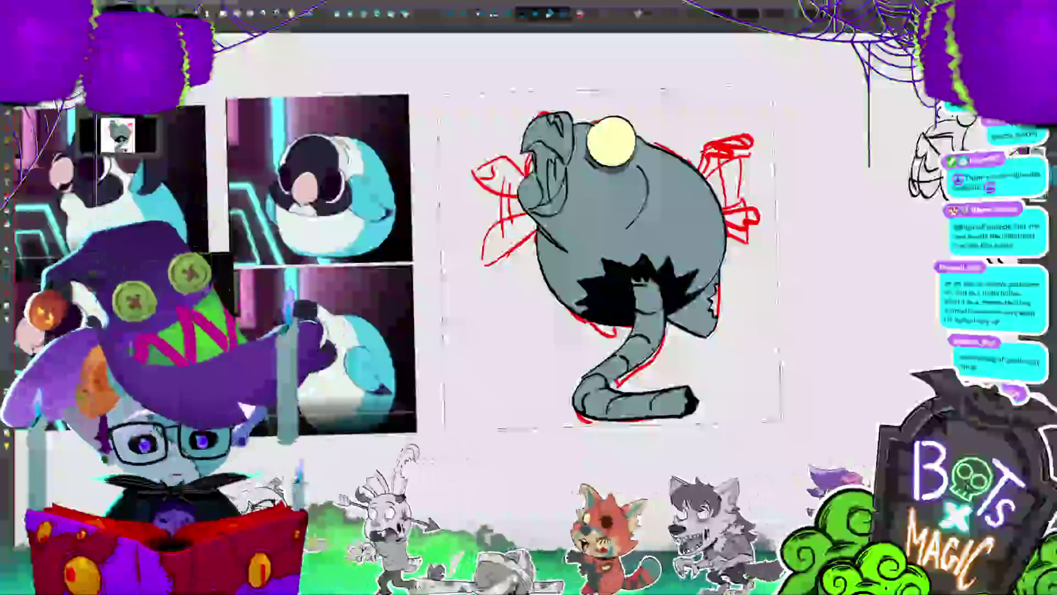
key(ctrl+t)
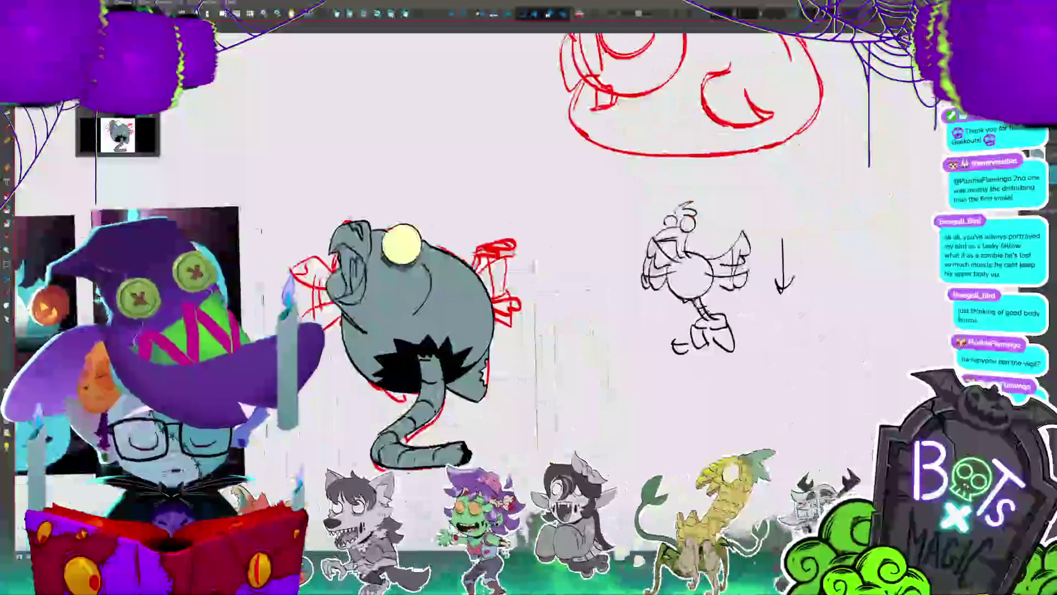
- Sketch black dragging-pose thumbnails right of the grey bird, undoing a stray tail loop
mouse_move(715, 332)
mouse_down()
mouse_move(766, 347)
mouse_move(799, 338)
mouse_up()
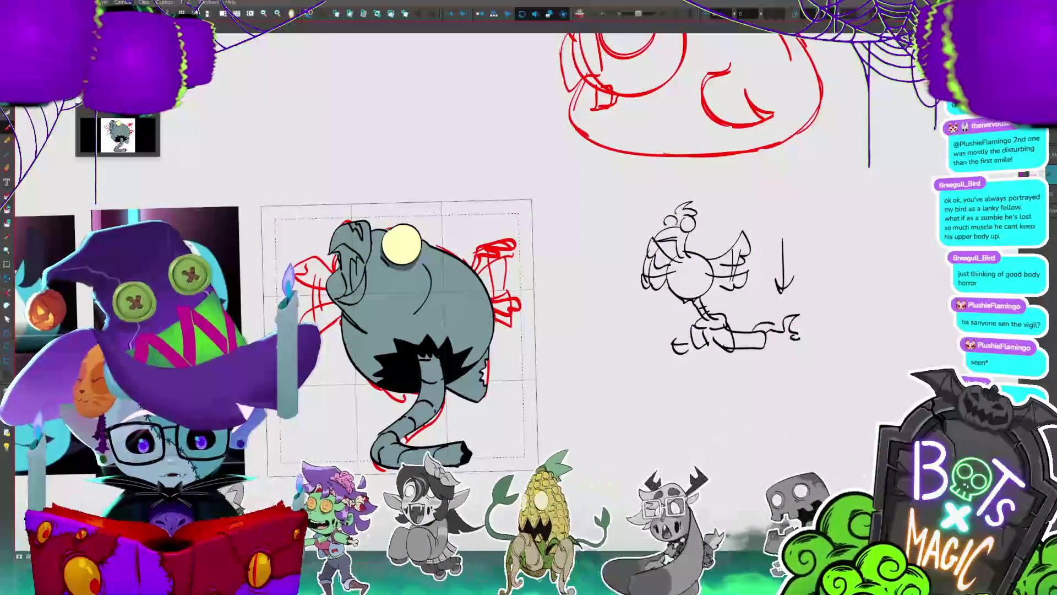
drag(749, 306, 758, 313)
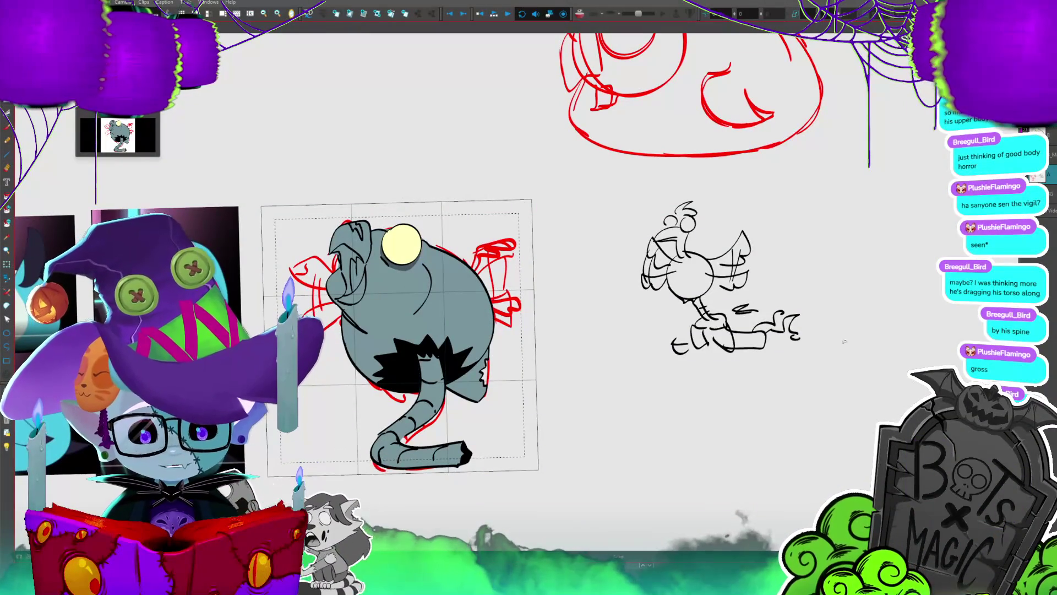
drag(842, 247, 816, 317)
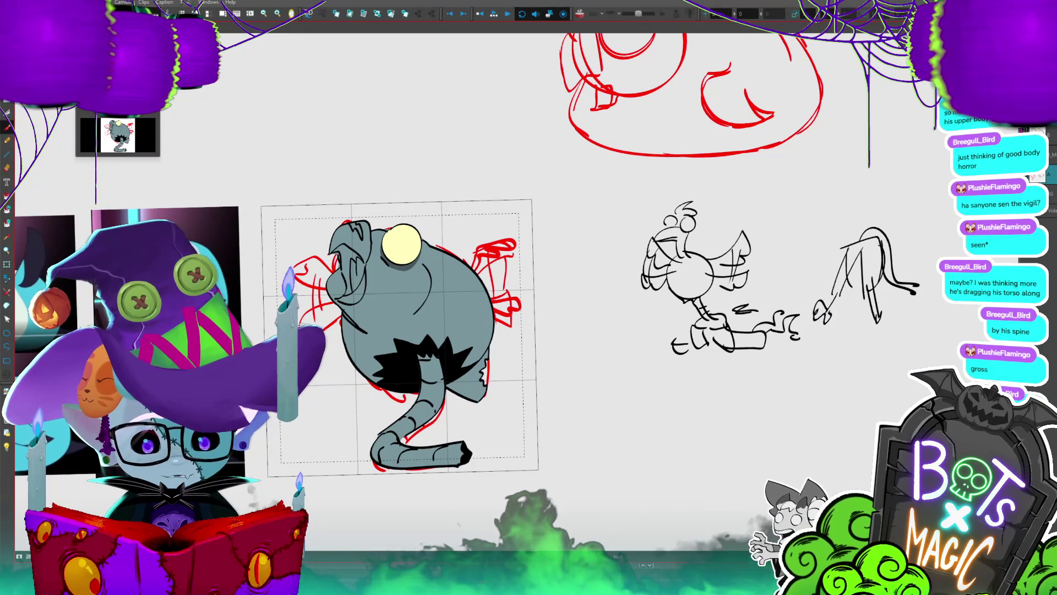
key(ctrl+z)
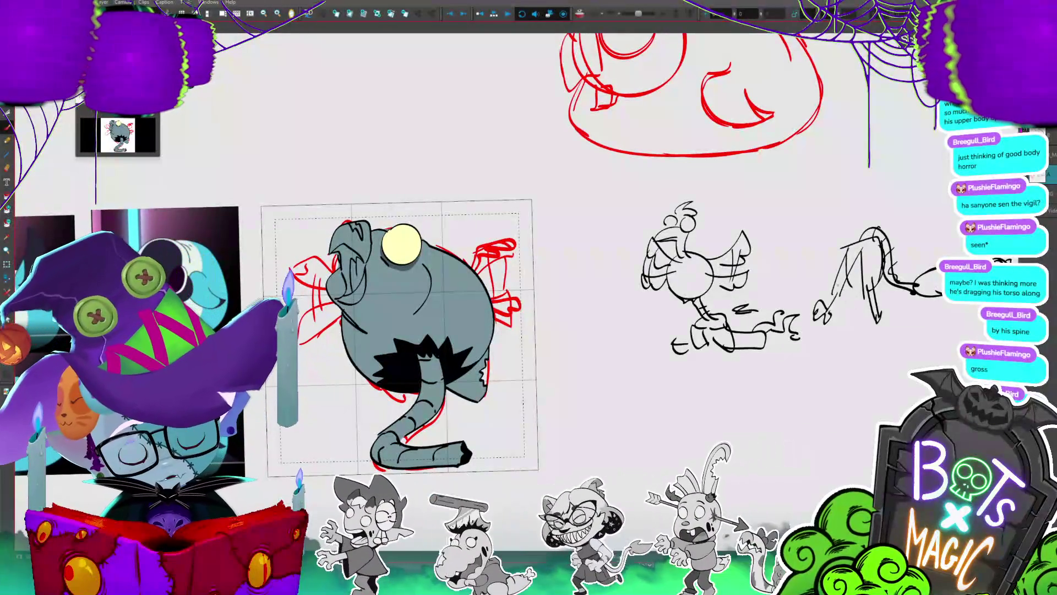
drag(495, 331, 746, 250)
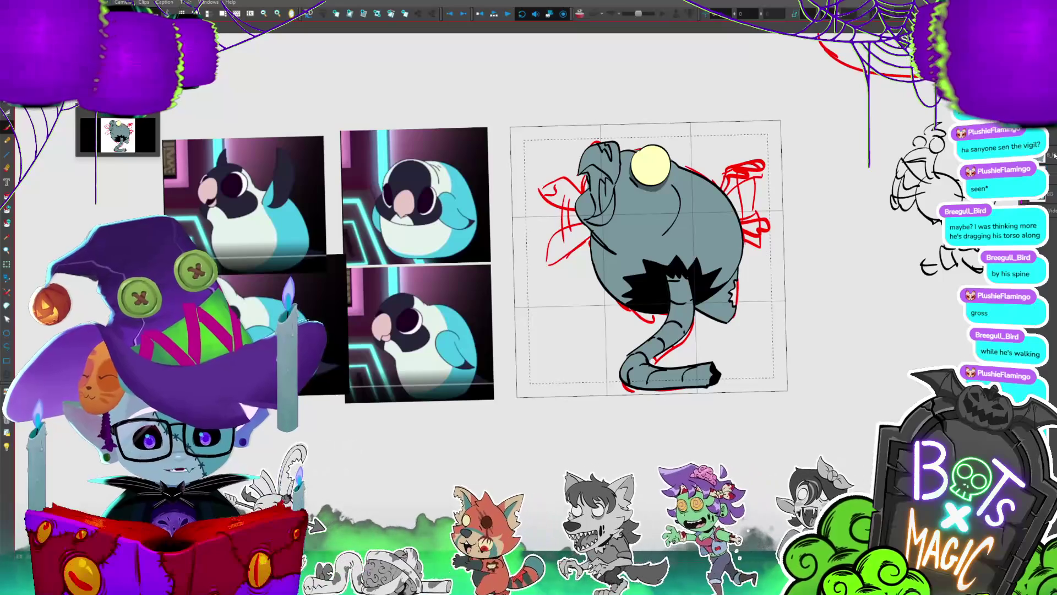
- Compare the red rough frame with the grey bird frame, then play back the walk cycle
key(Left)
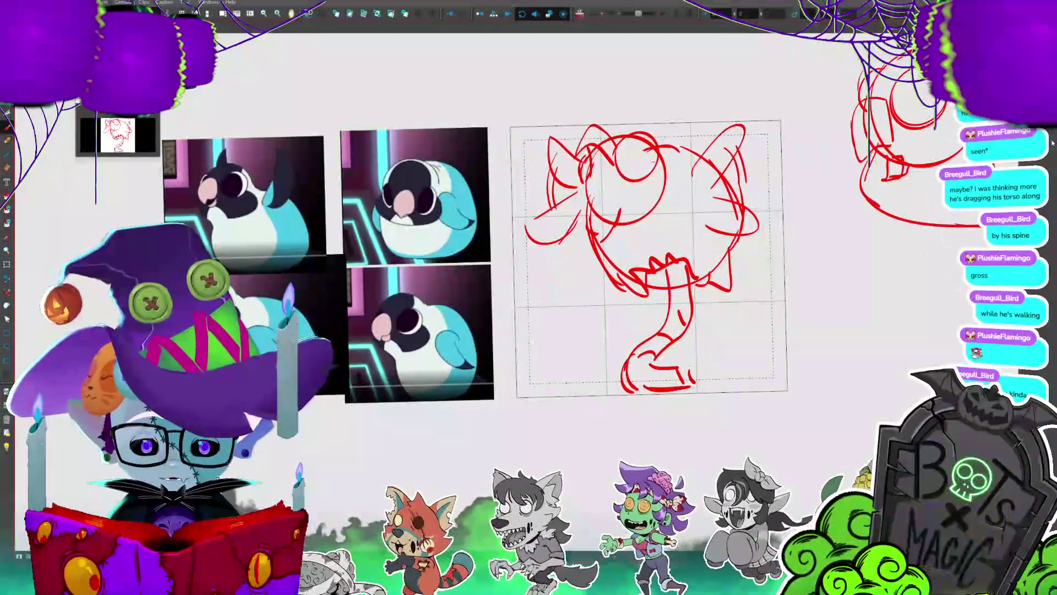
key(Right)
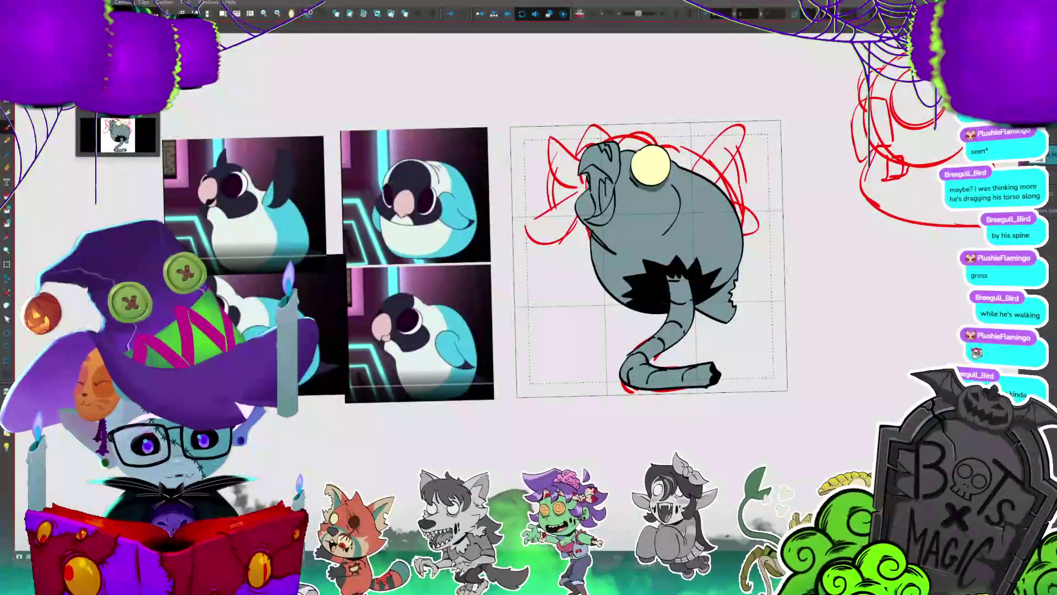
key(ctrl+a)
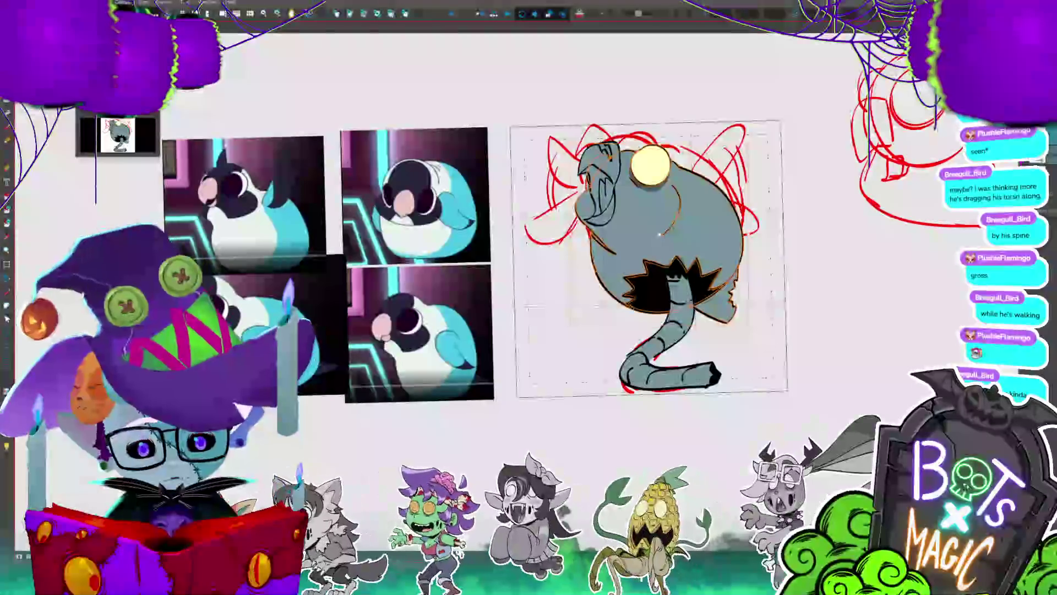
key(Escape)
key(space)
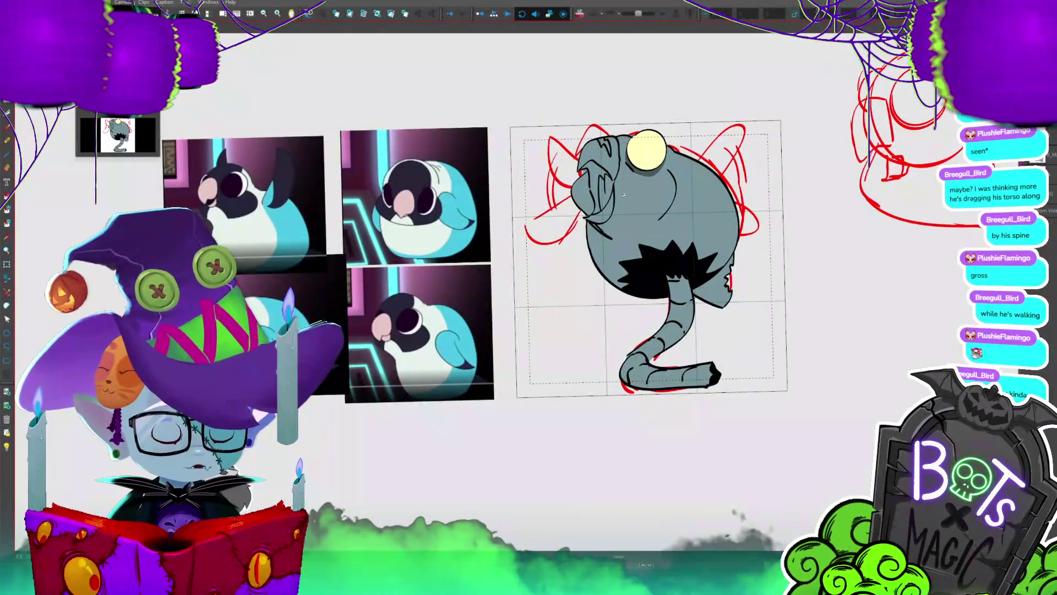
scroll(624, 195, down, 3)
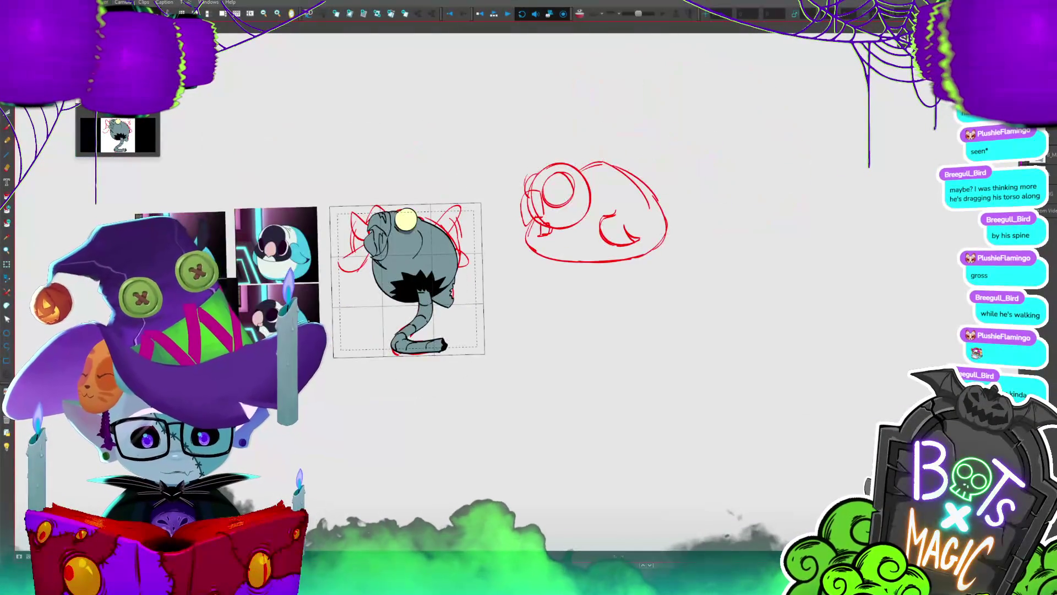
- Dismiss an accidental Find Text in Captions box and advance to the red-rough-only walk-cycle drawing
scroll(545, 262, down, 1)
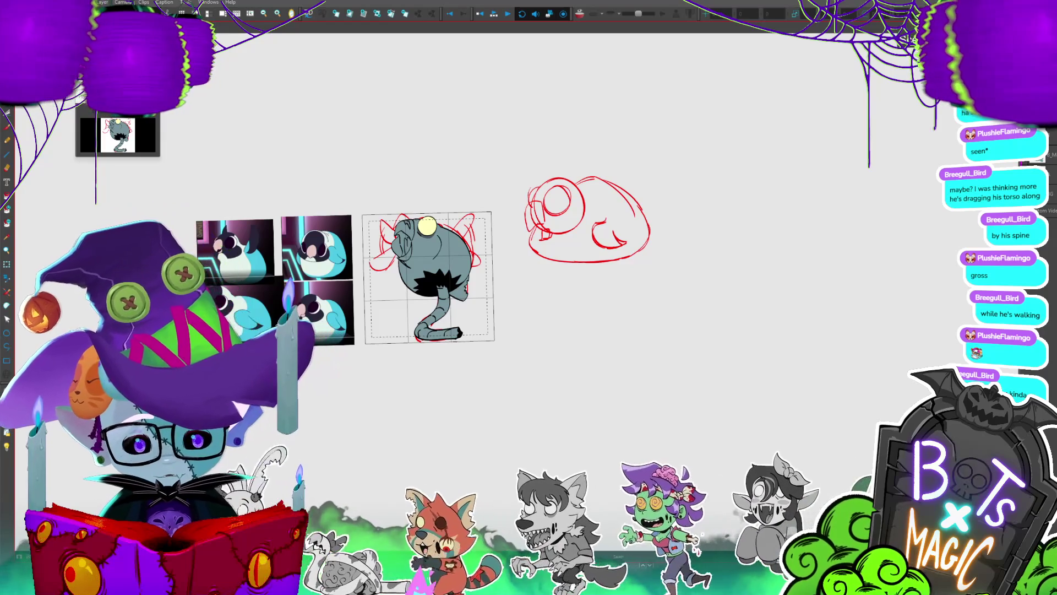
mouse_move(586, 220)
mouse_down()
mouse_move(703, 172)
mouse_move(731, 218)
mouse_up()
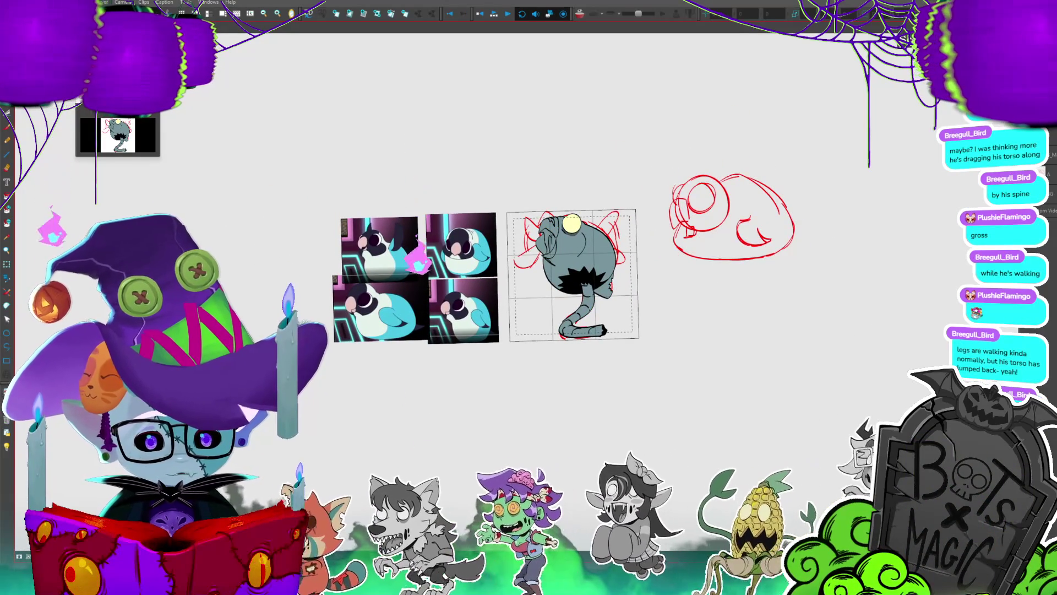
click(582, 277)
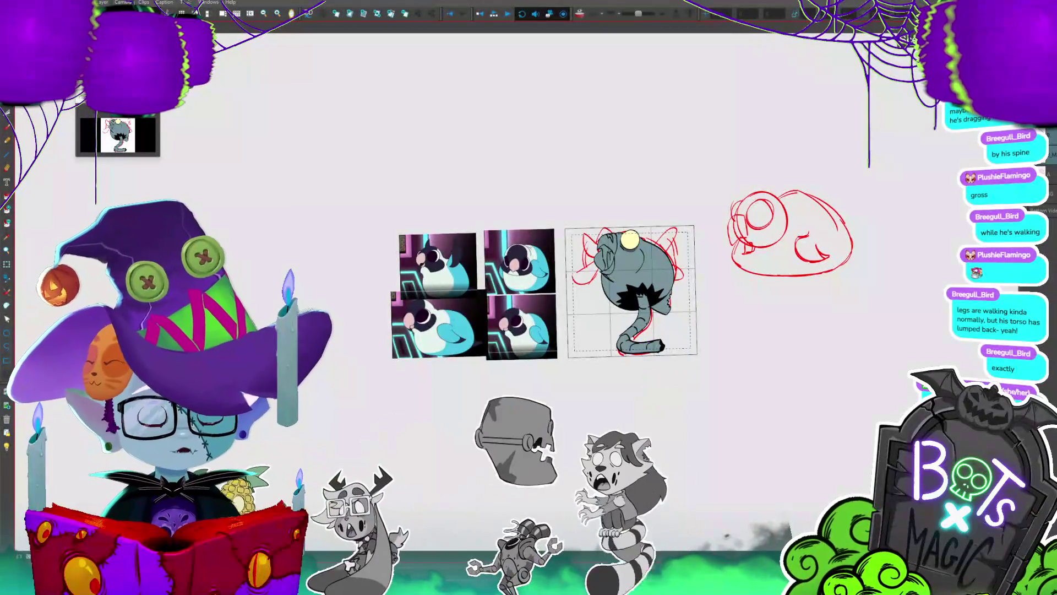
key(ctrl+f)
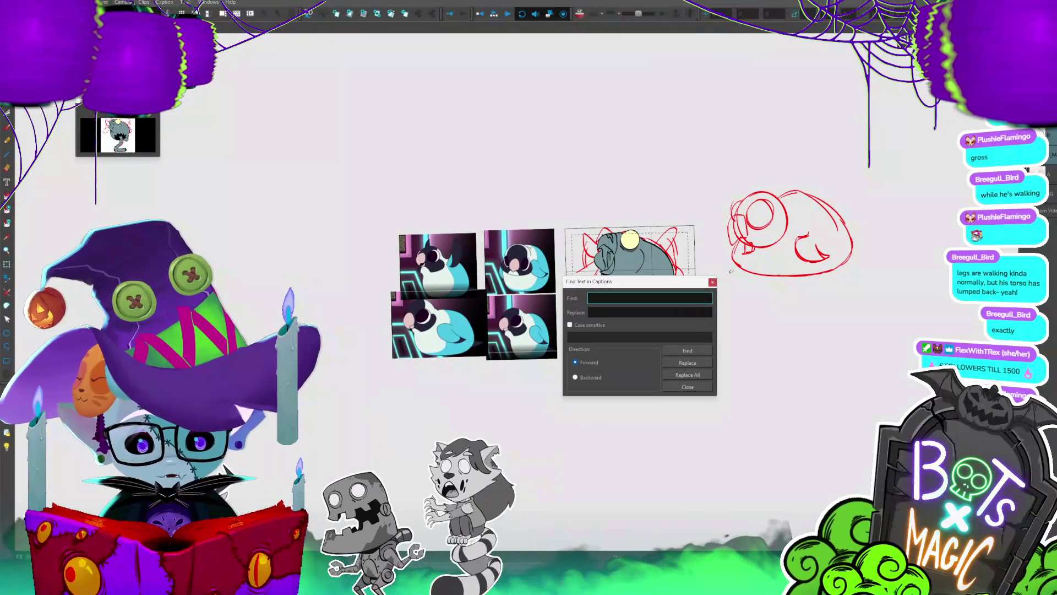
click(711, 283)
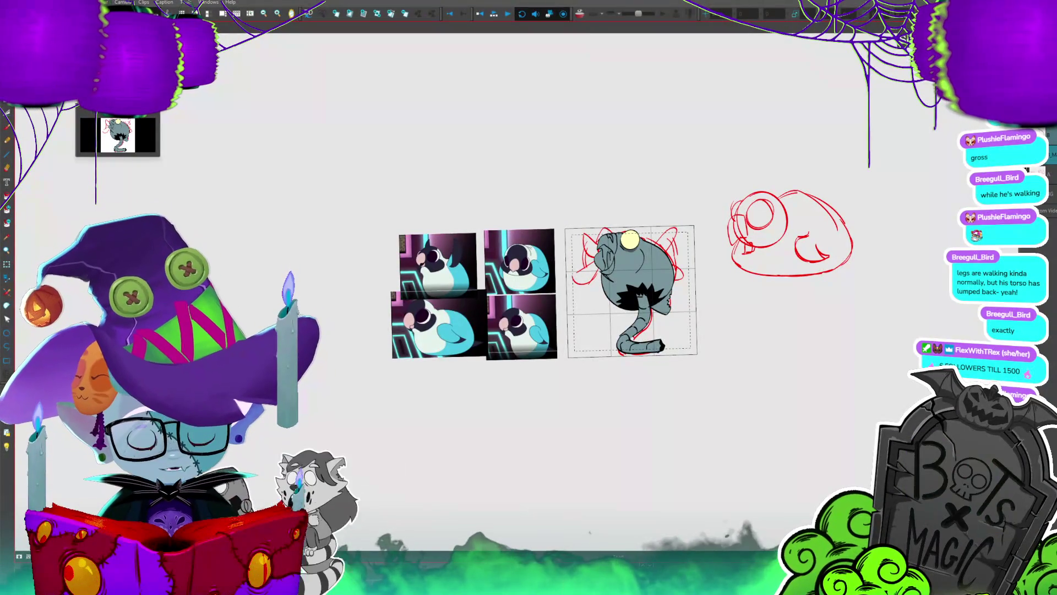
key(period)
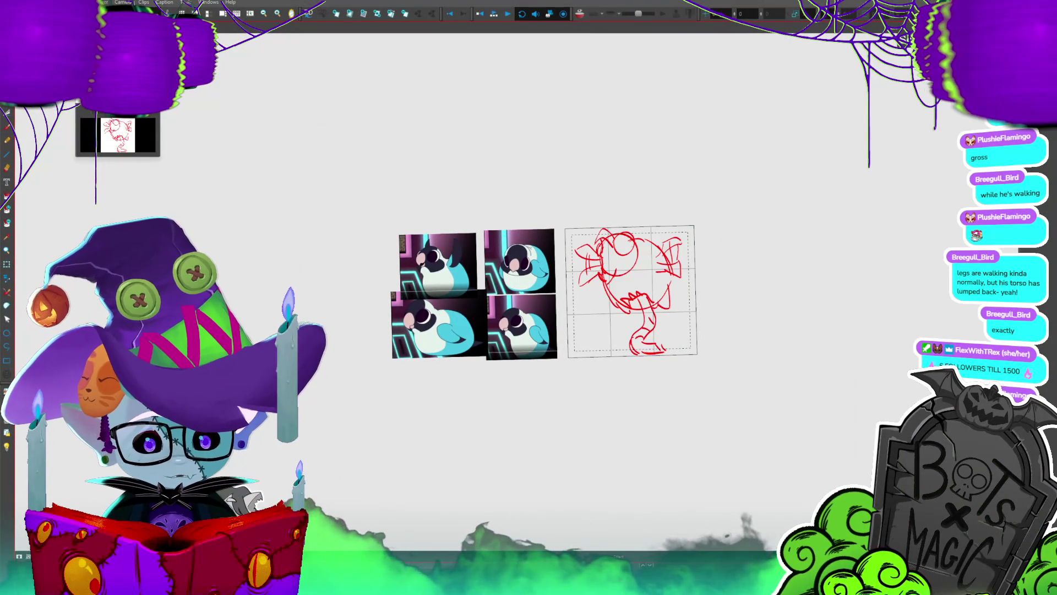
- Return to the inked grey bird drawing and preview the storyboard with Play Selection
key(comma)
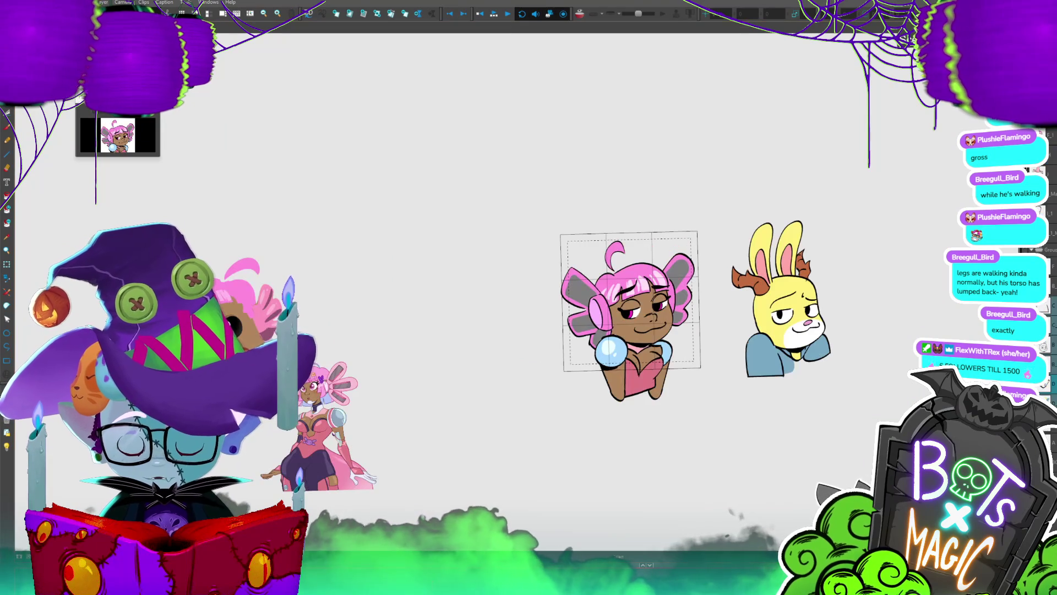
click(495, 15)
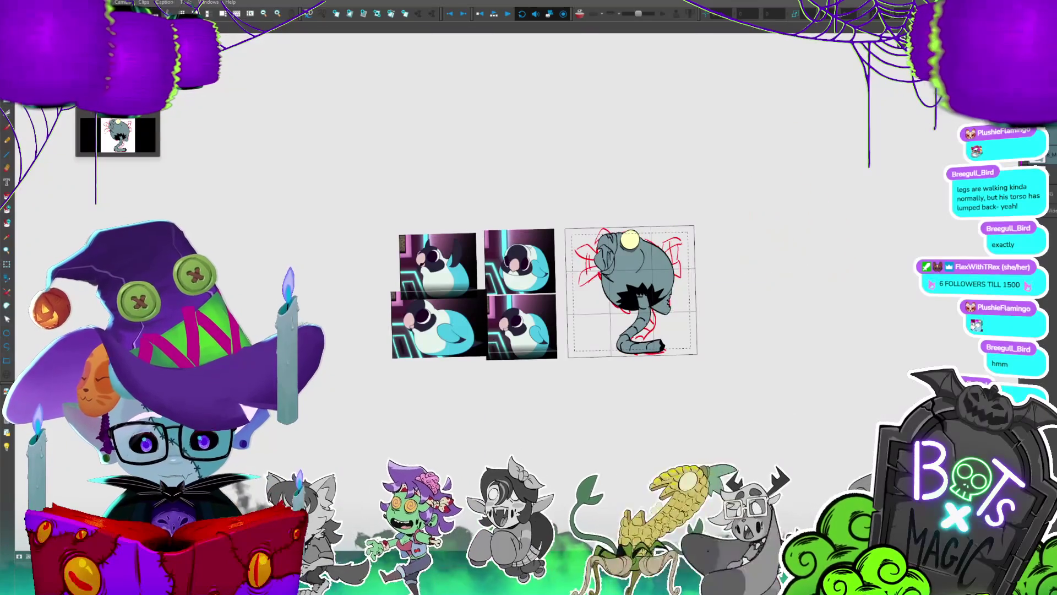
- Nudge the grey bird's coiled tail slightly to the right
click(659, 268)
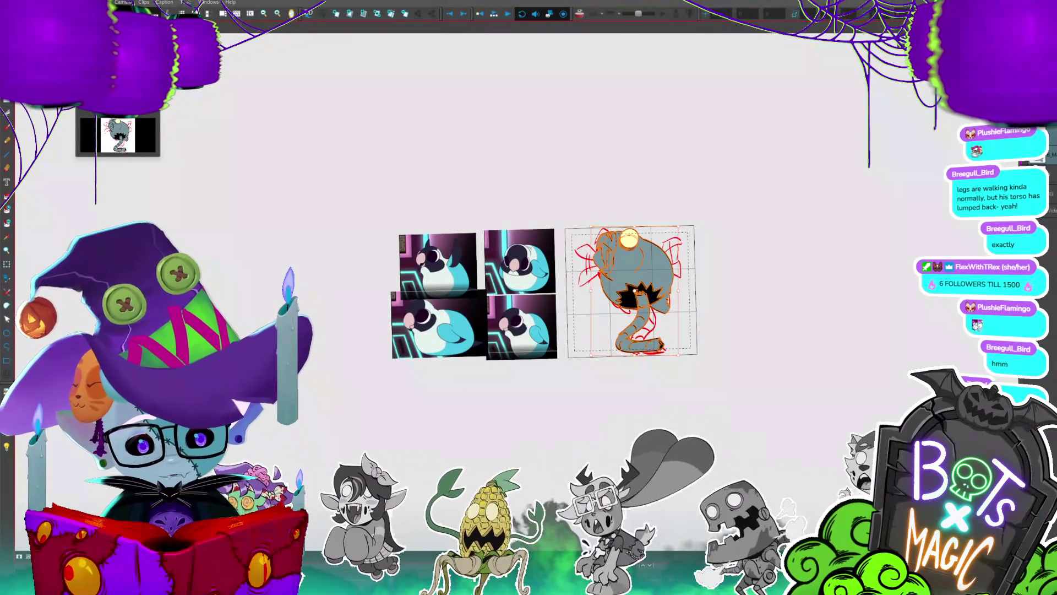
click(639, 336)
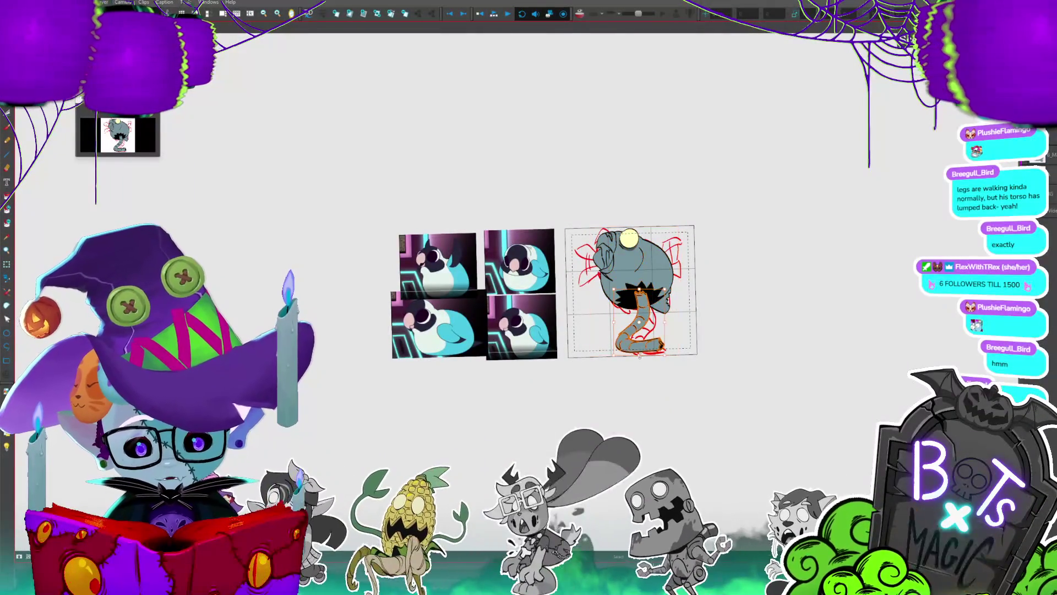
drag(640, 357, 651, 357)
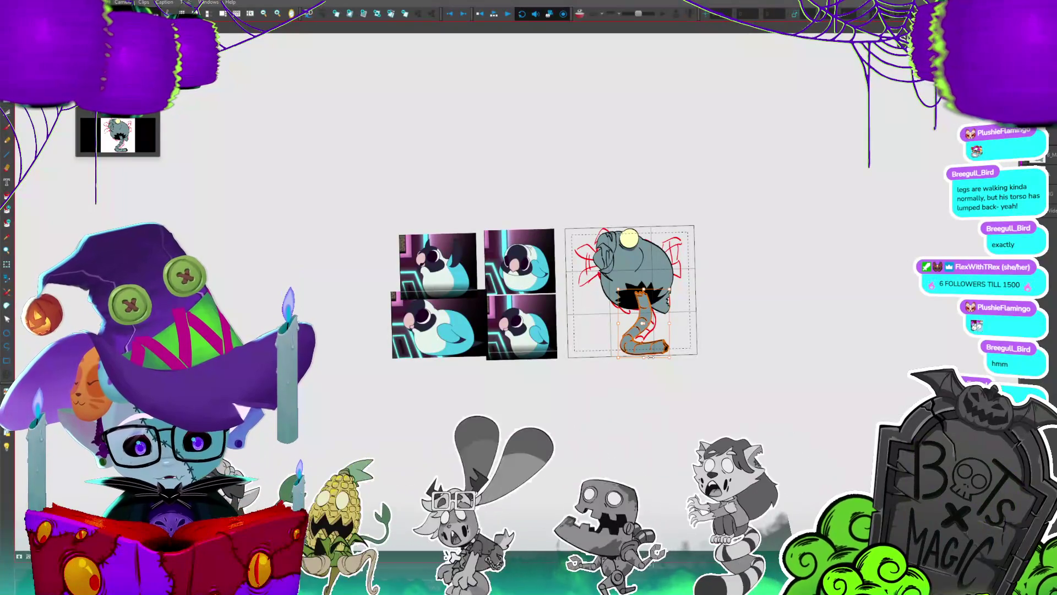
- Preview playback, then step ahead to the tailless walk-cycle drawing and select the bird's body
key(ctrl+Tab)
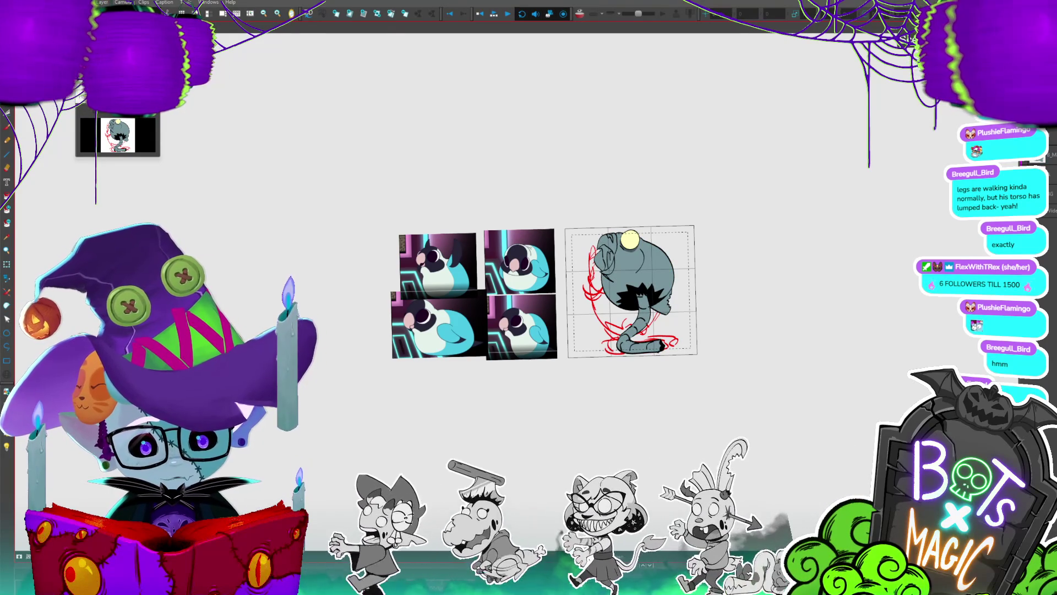
key(.)
key(period)
key(period)
key(period)
click(655, 289)
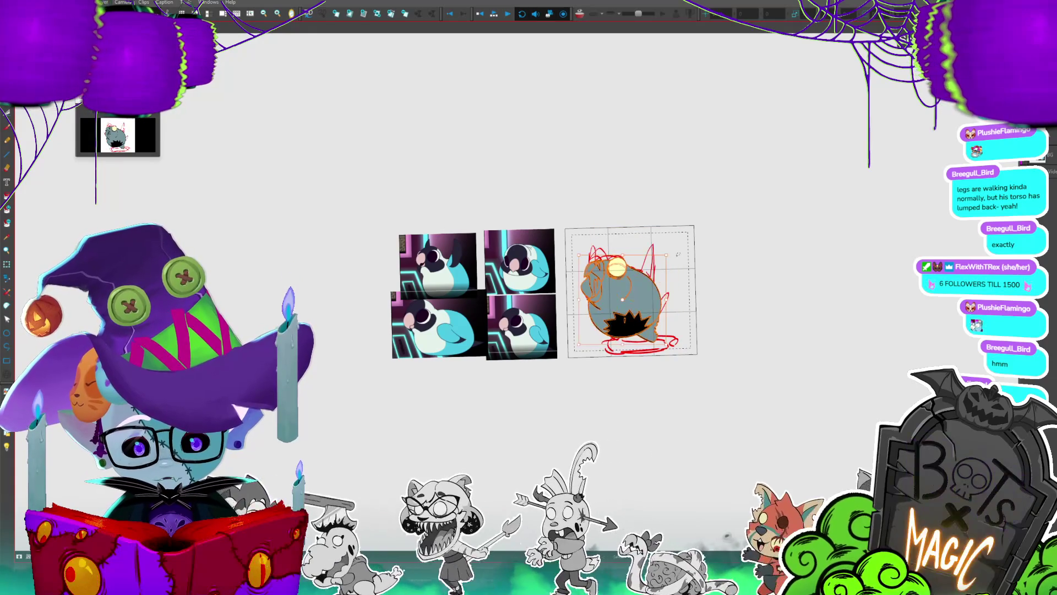
- Zoom in and stretch the pale yellow eye into a tall, narrow oval
scroll(686, 270, up, 1)
scroll(686, 270, up, 2)
scroll(686, 270, up, 2)
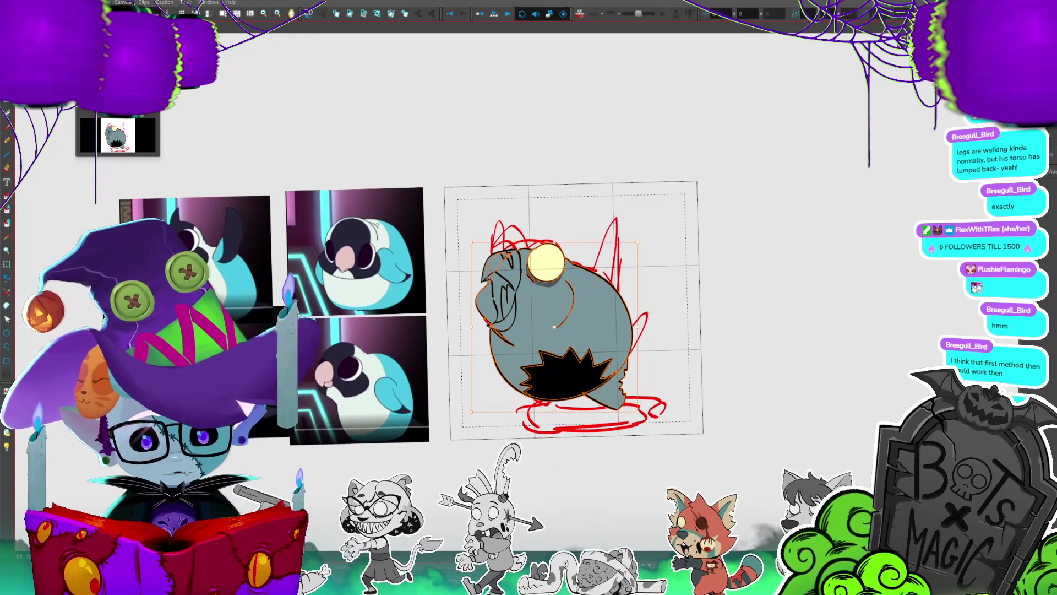
scroll(392, 322, up, 2)
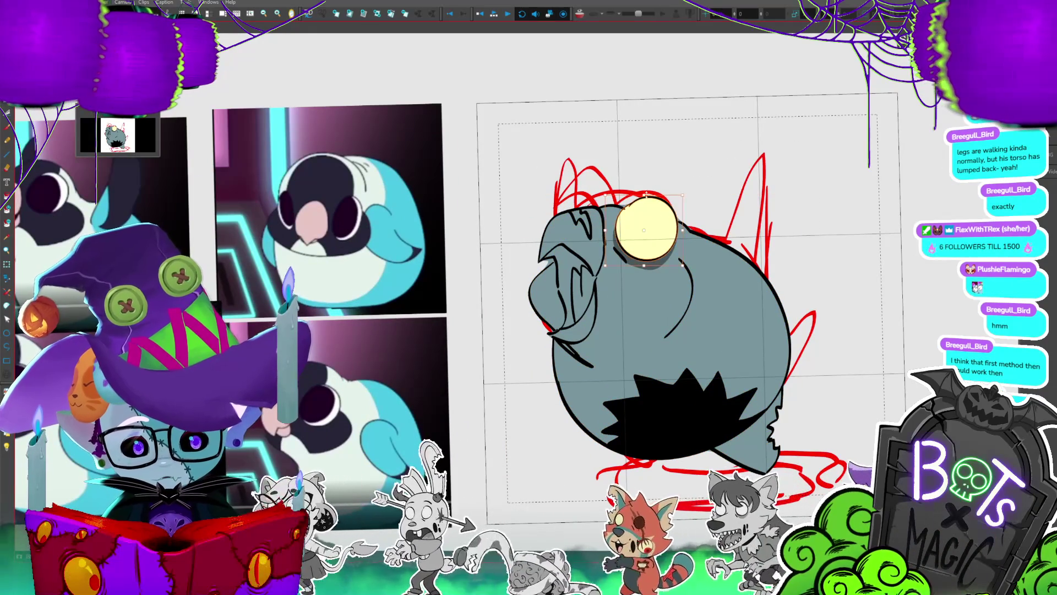
drag(656, 157, 662, 157)
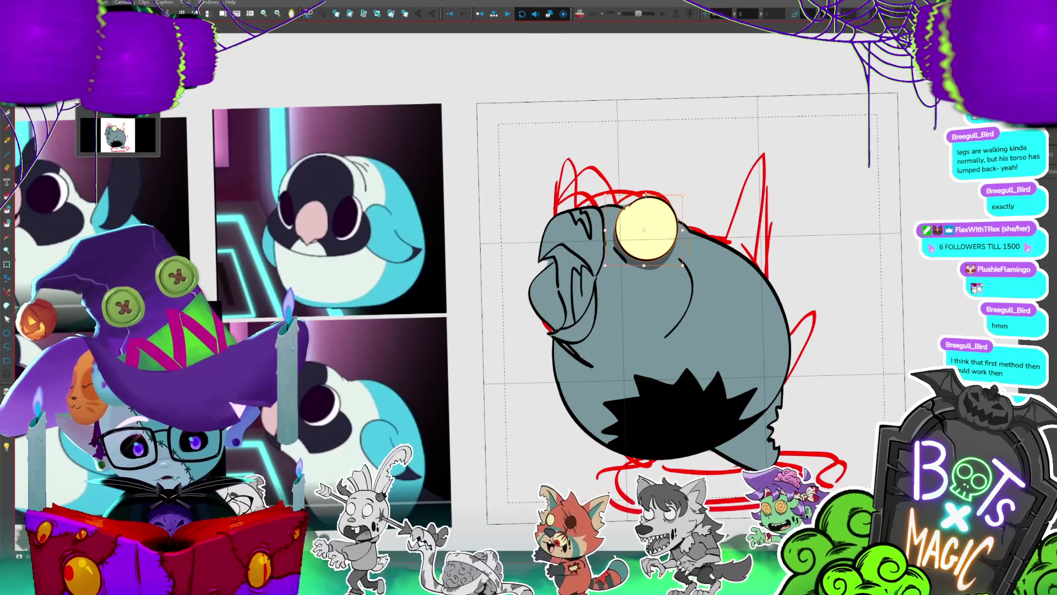
drag(695, 197, 671, 163)
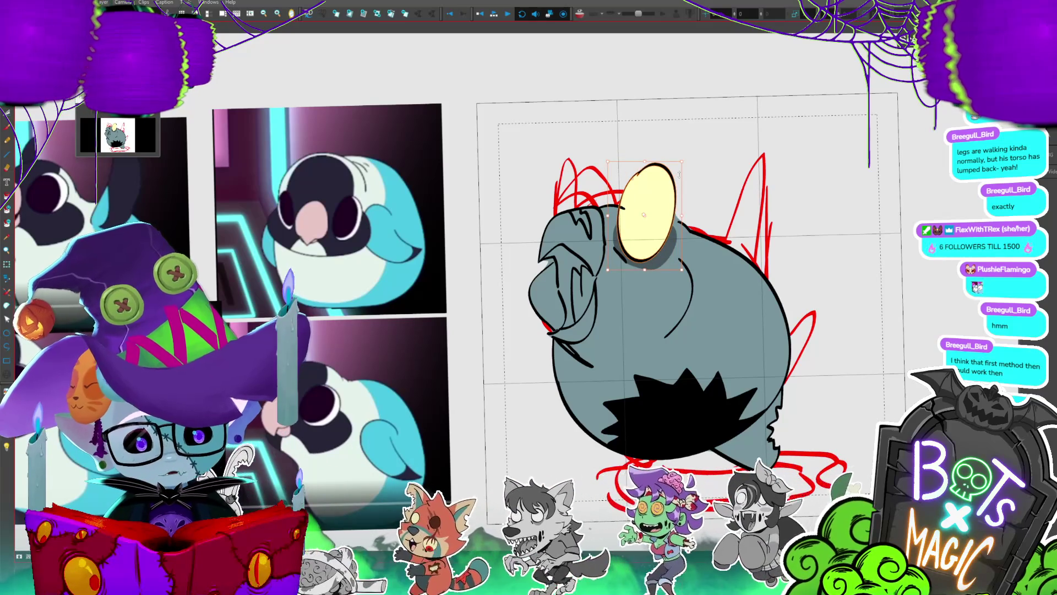
- Paste a copy of the eye and place it beside the first as a second eye
click(644, 215)
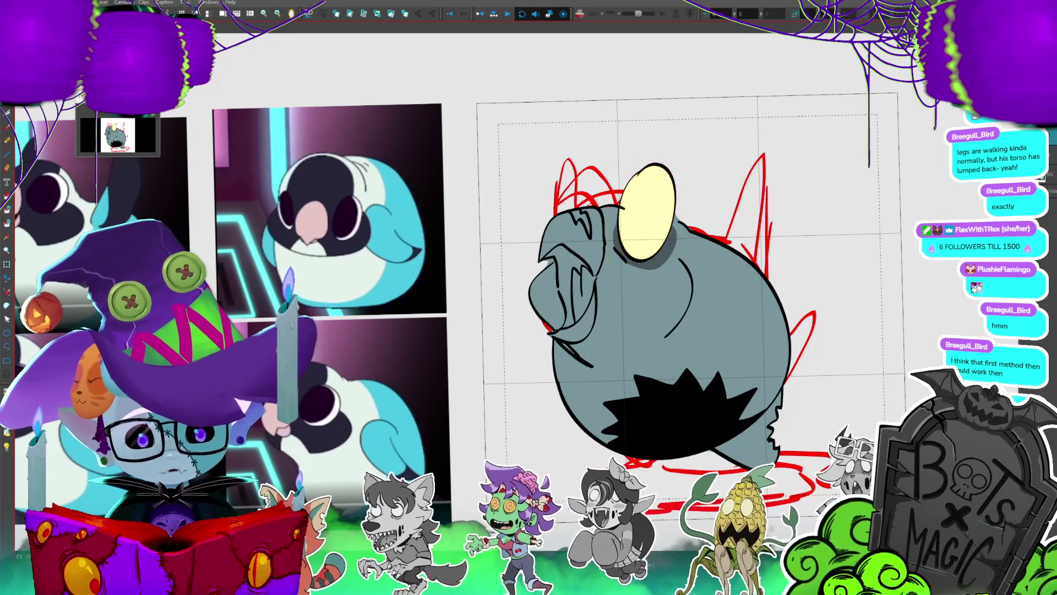
key(ctrl+v)
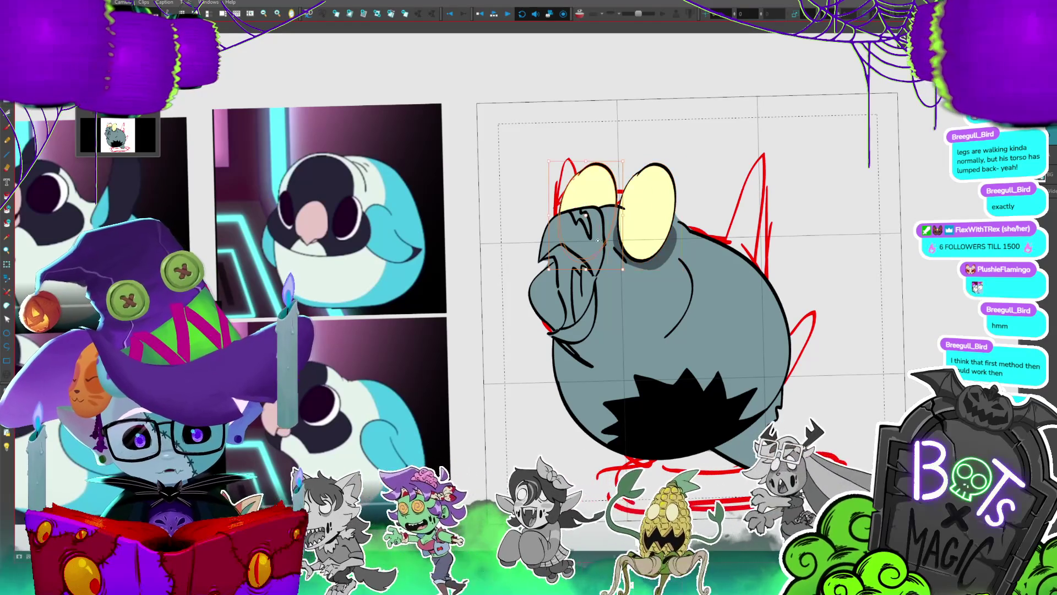
drag(602, 196, 614, 196)
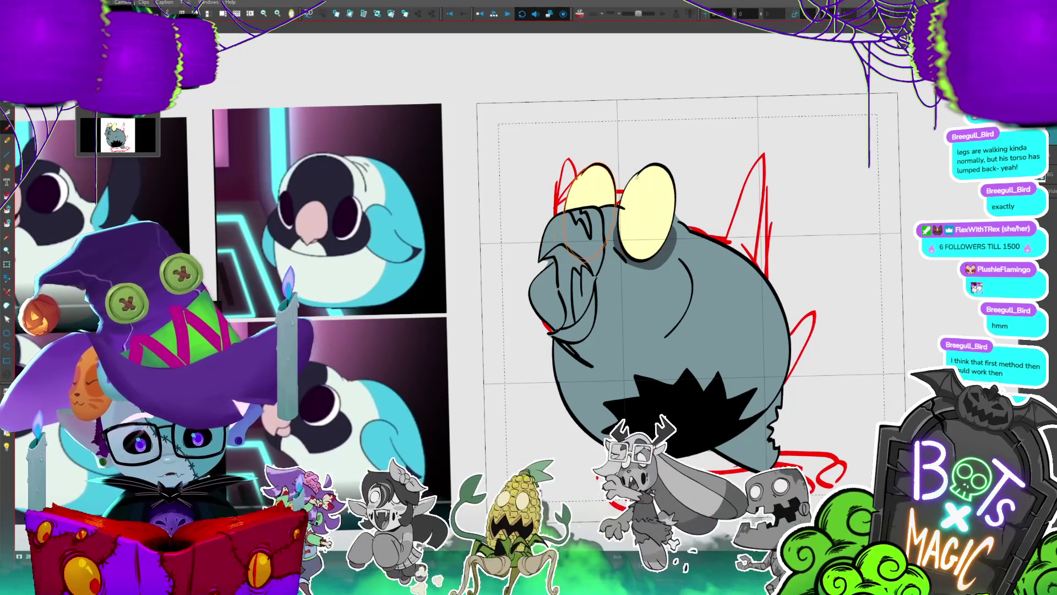
- Paint pale yellow above the right eye, extending it upward into a pointed tip
drag(646, 165, 669, 152)
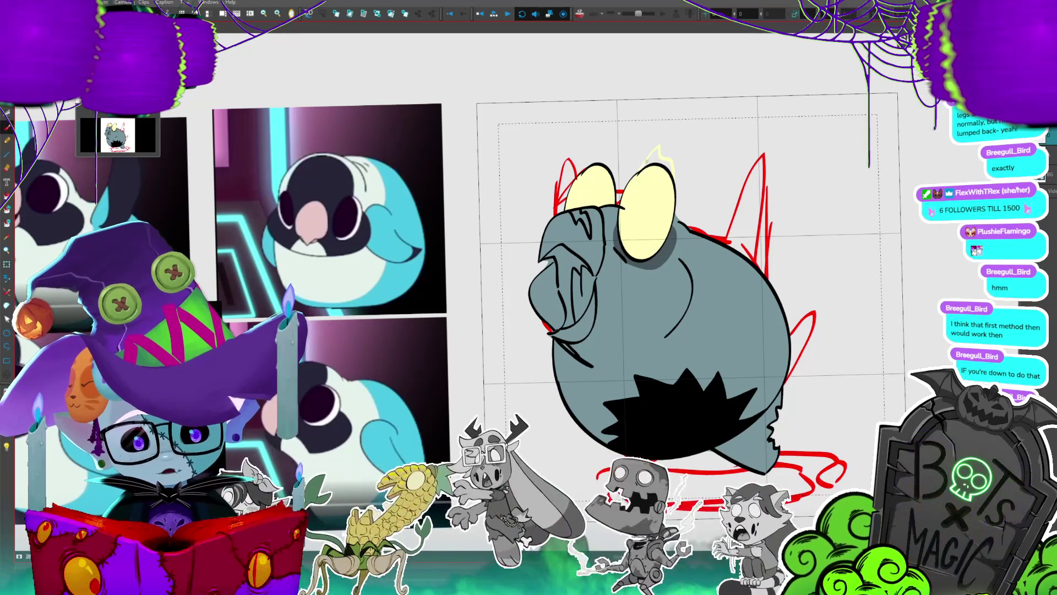
drag(656, 163, 662, 154)
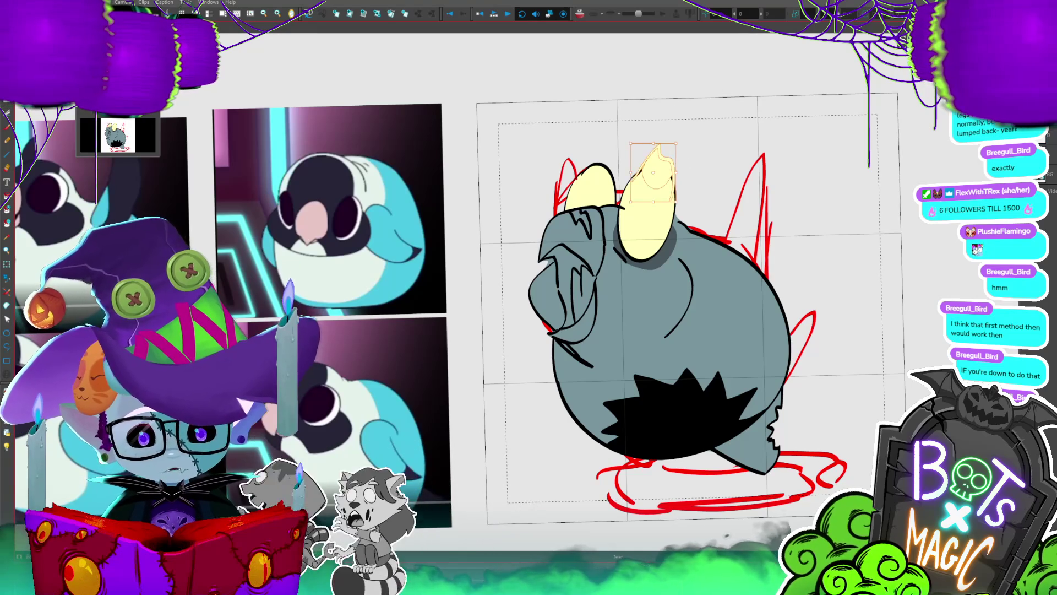
scroll(679, 282, up, 2)
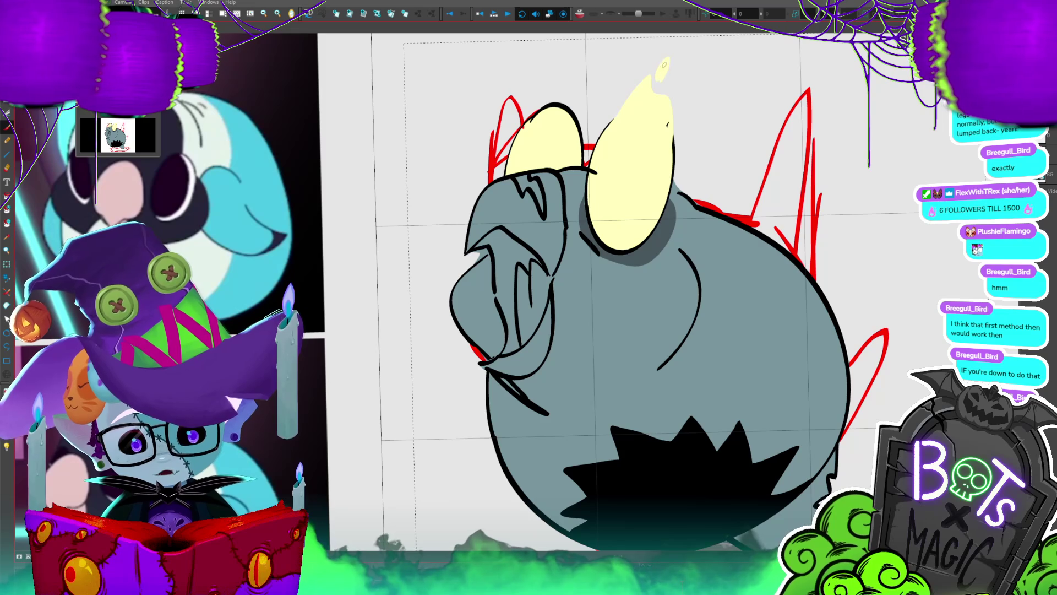
- Add a pointed pale yellow tip above the left eye and ink its outline in black
drag(547, 92, 581, 87)
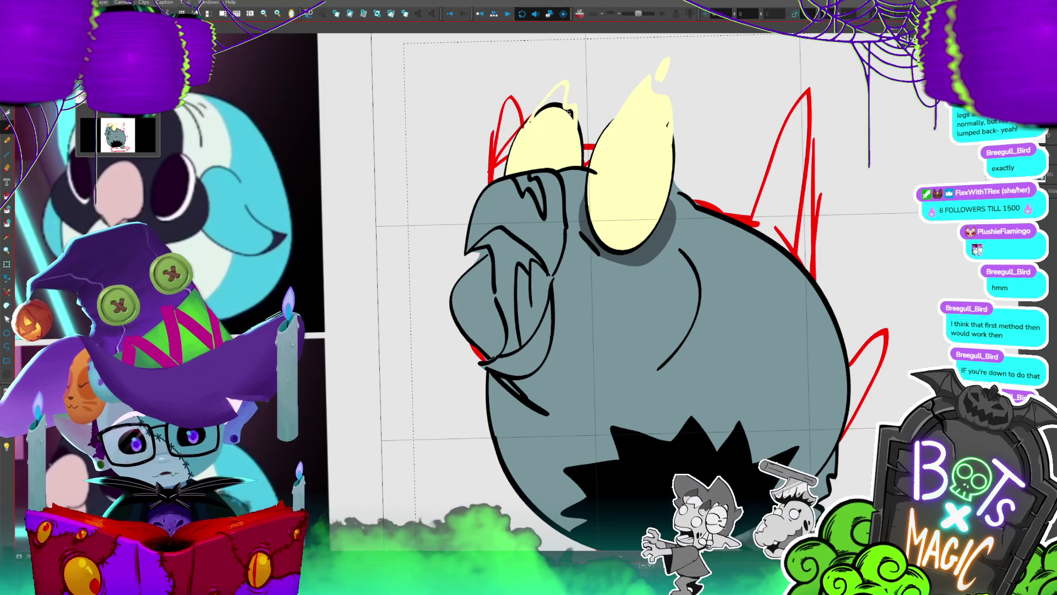
key(ctrl+minus)
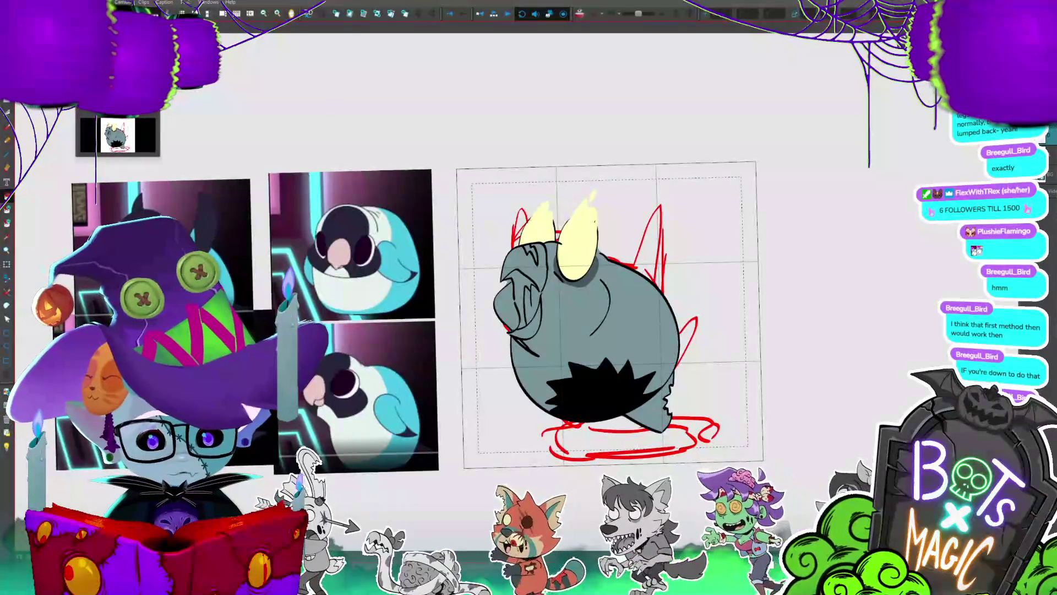
scroll(424, 302, up, 2)
drag(529, 297, 472, 357)
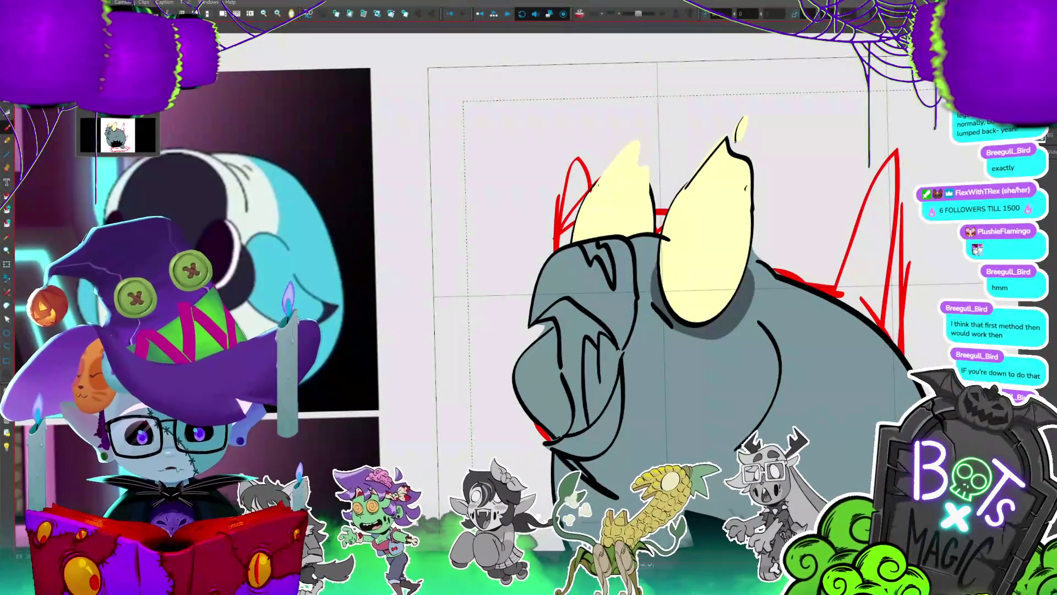
drag(641, 145, 644, 167)
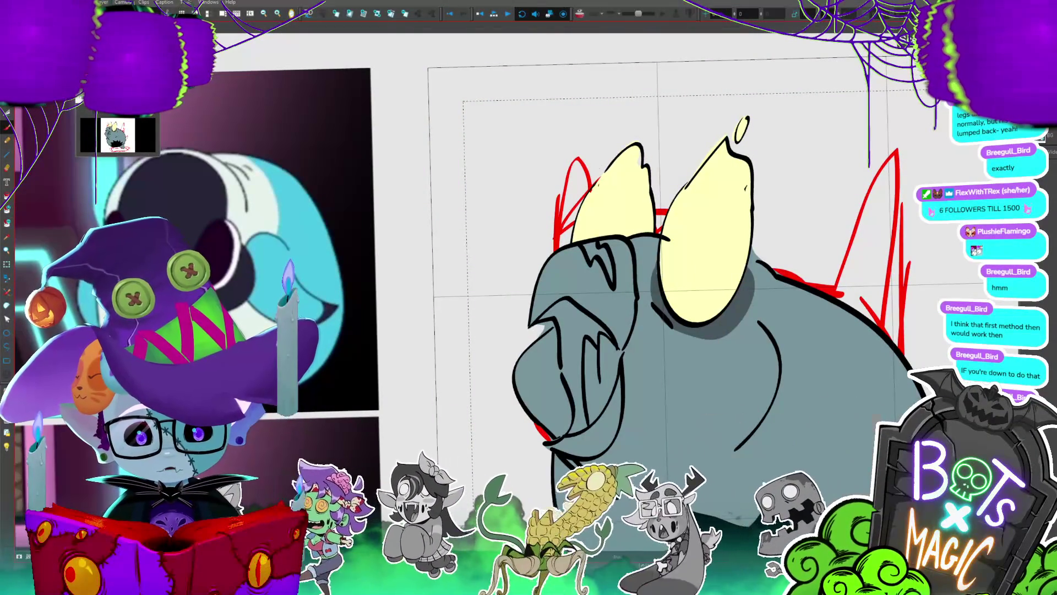
key(ctrl+minus)
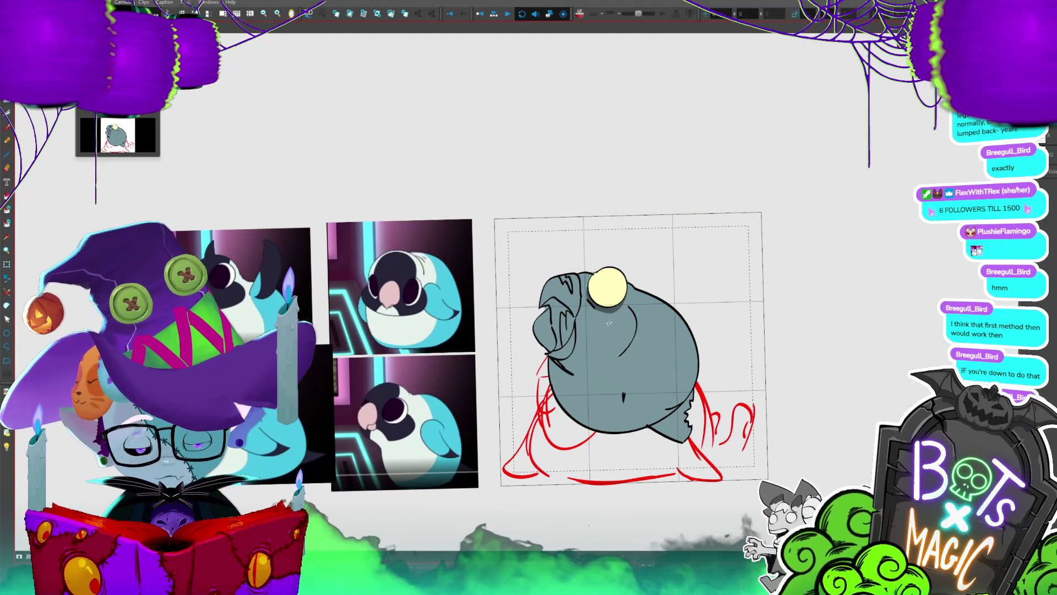
- Erase stray outlines, move to the next frame, delete the old hair strokes and enable Light Table
drag(669, 410, 694, 438)
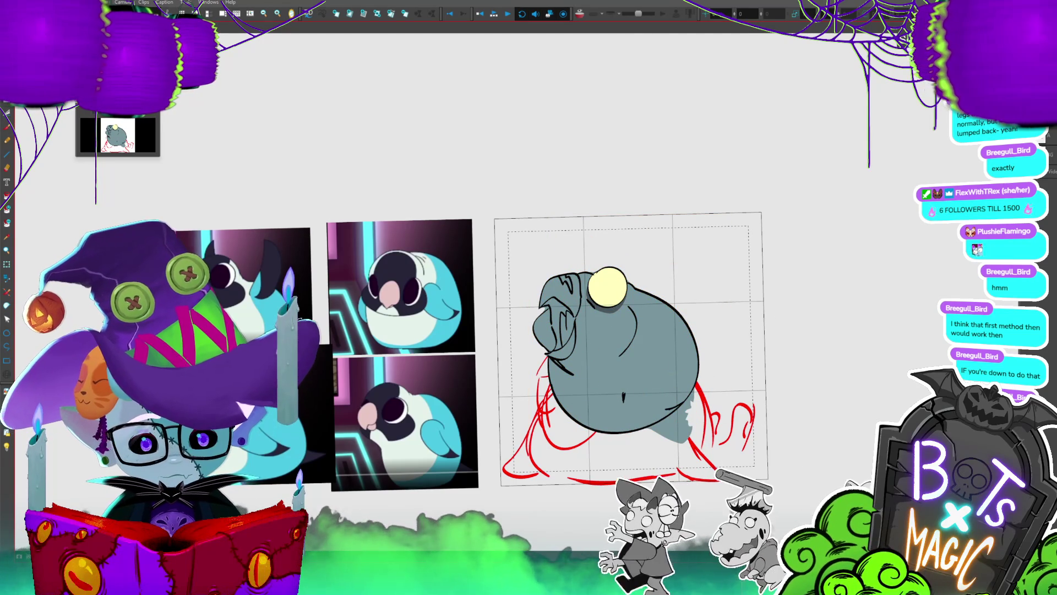
key(period)
drag(573, 385, 569, 382)
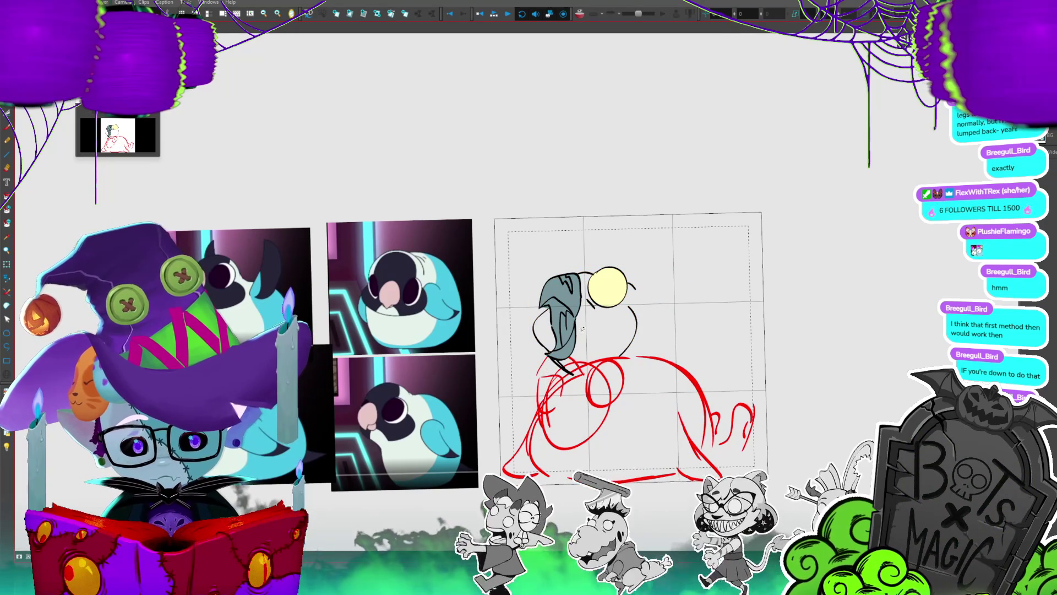
key(ctrl+z)
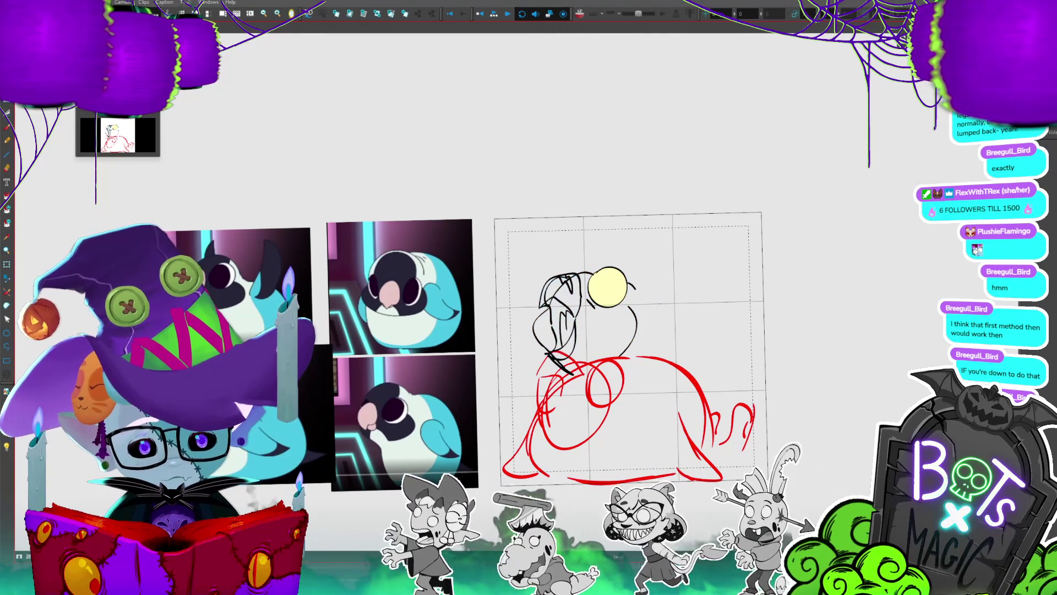
key(Delete)
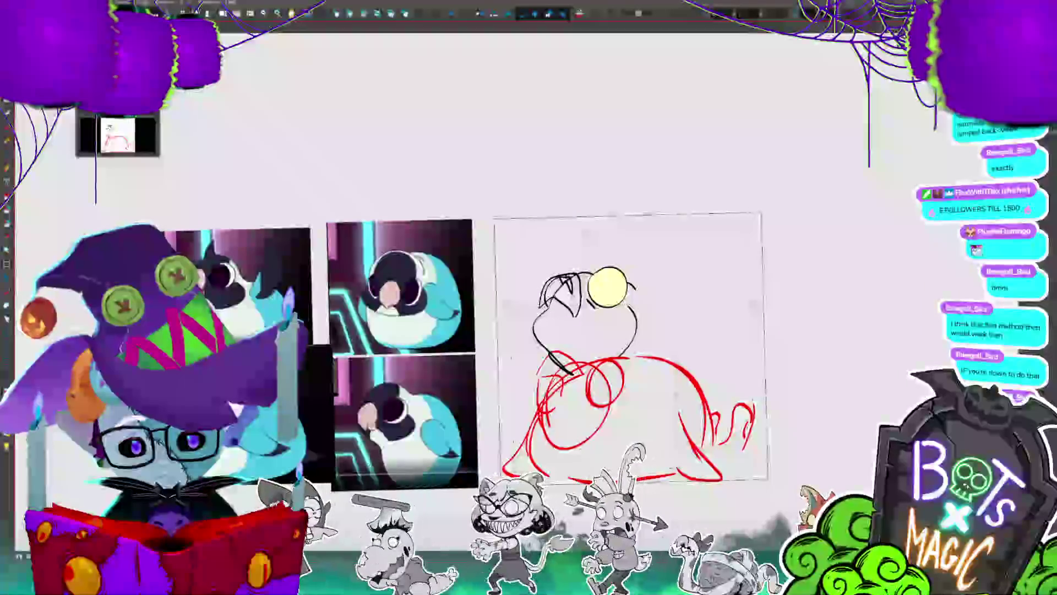
key(shift+l)
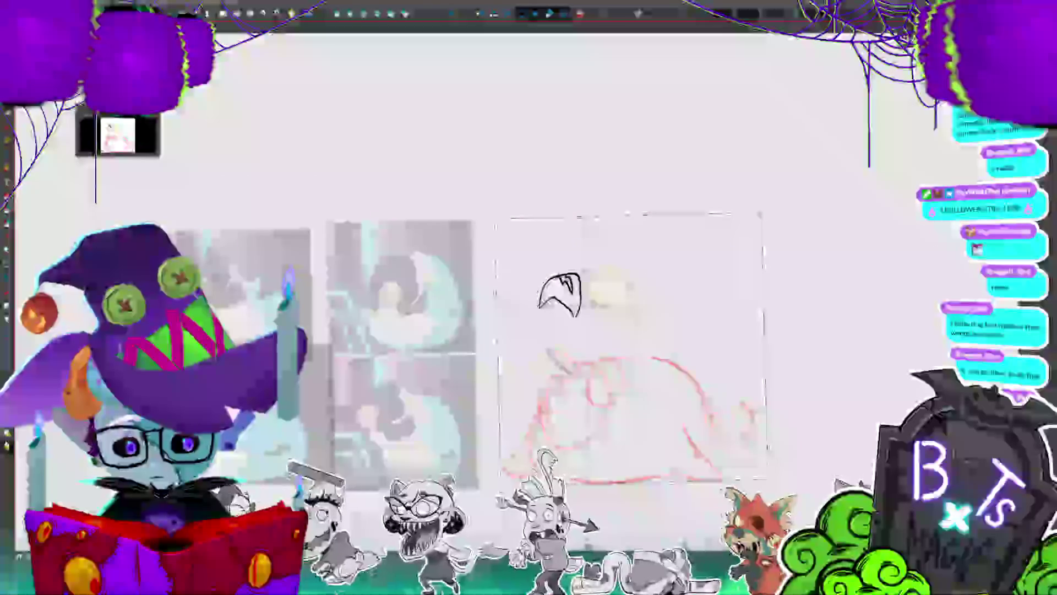
- Redraw the head in black ink, move it onto the red body rough, and start body curves
scroll(563, 409, up, 2)
drag(572, 321, 579, 359)
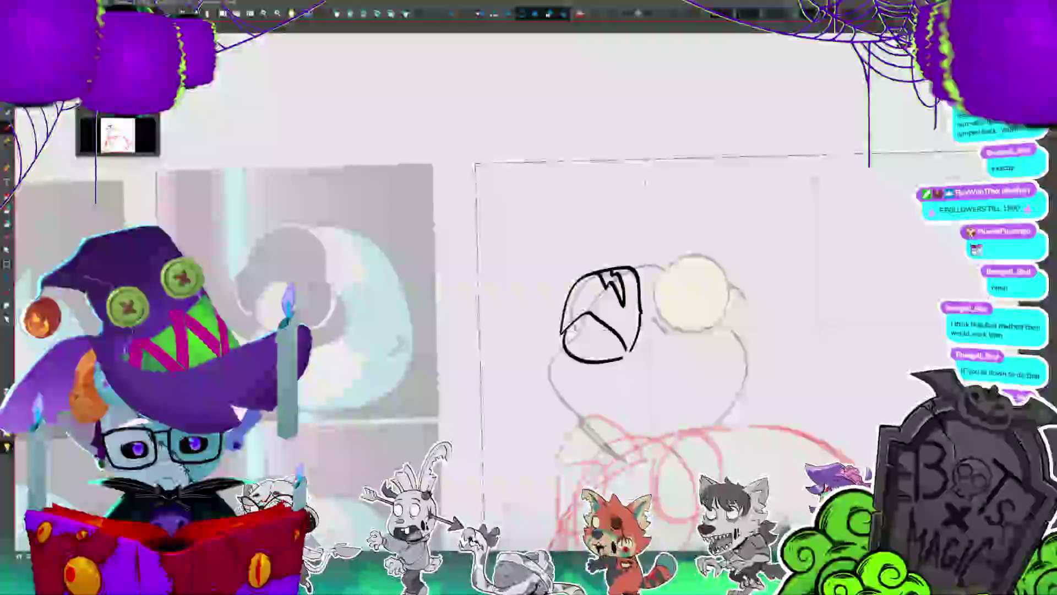
scroll(543, 265, down, 2)
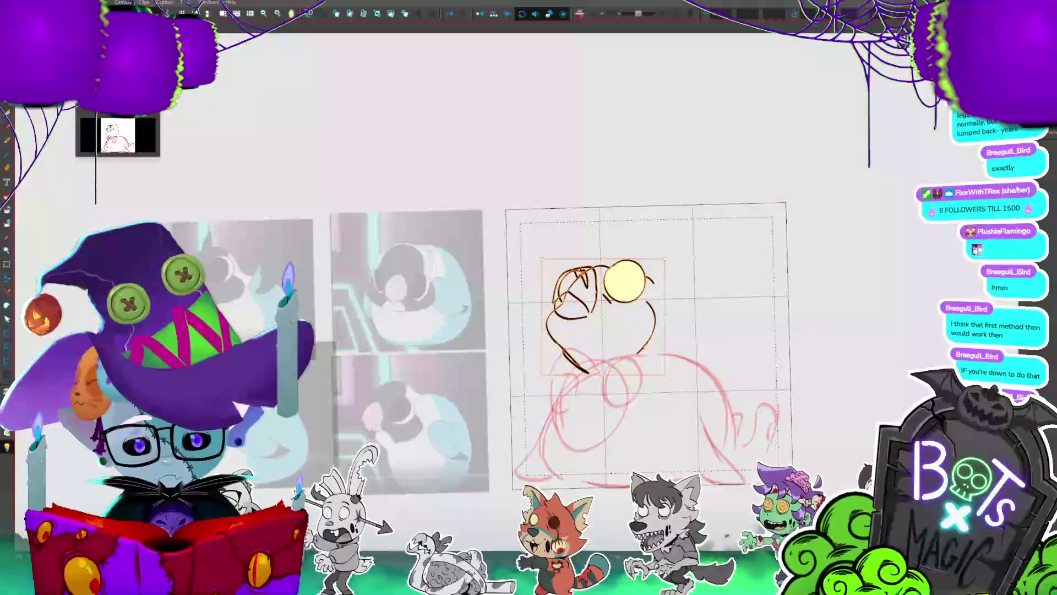
drag(605, 308, 595, 380)
drag(570, 336, 573, 380)
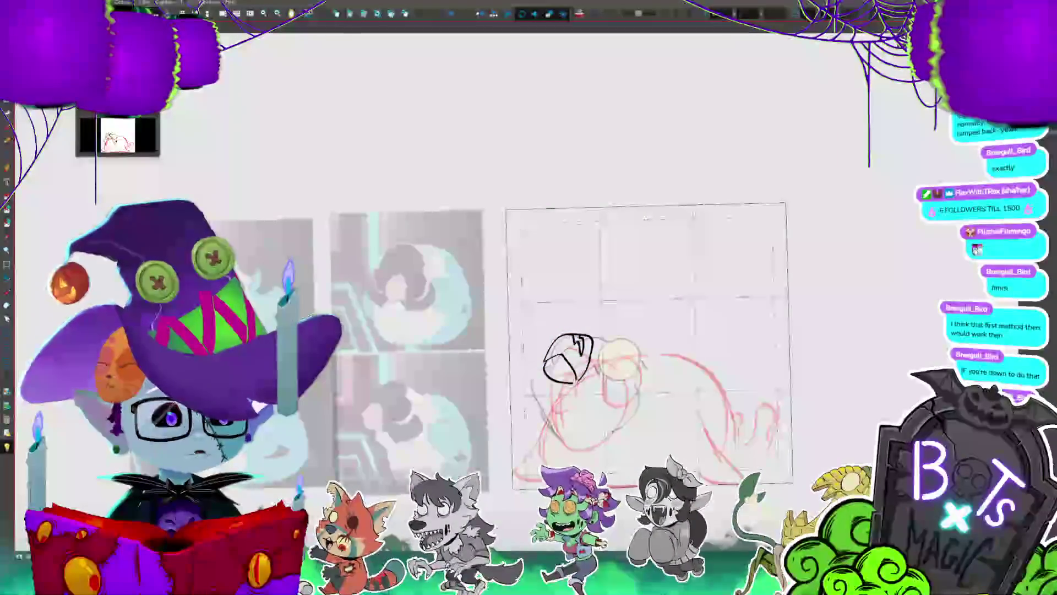
drag(645, 342, 608, 231)
drag(517, 242, 533, 370)
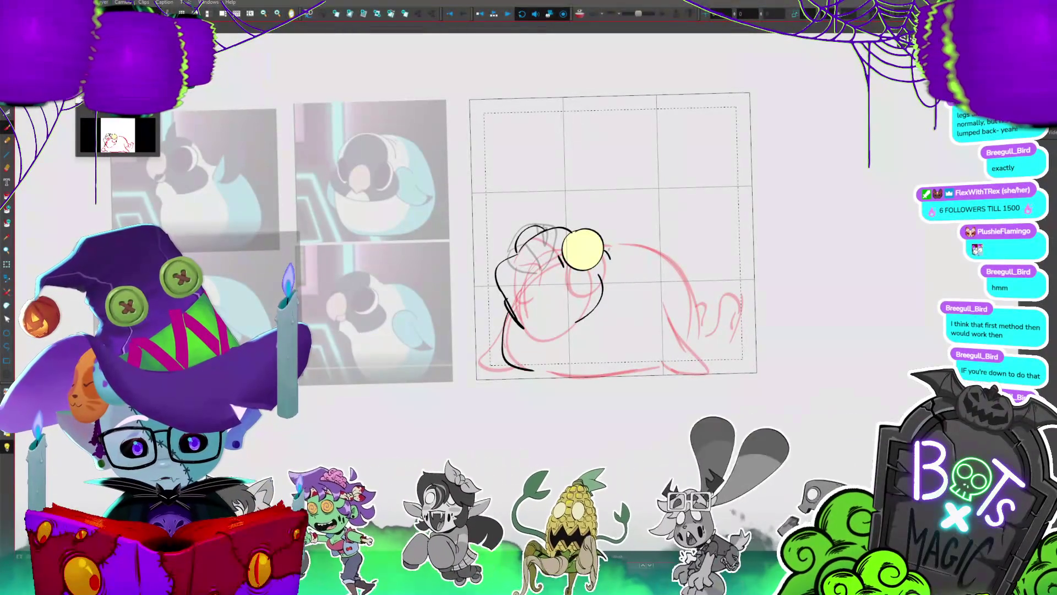
- Ink the body outline down the right side, squash its lower part and redraw a flat bottom edge
drag(669, 251, 534, 372)
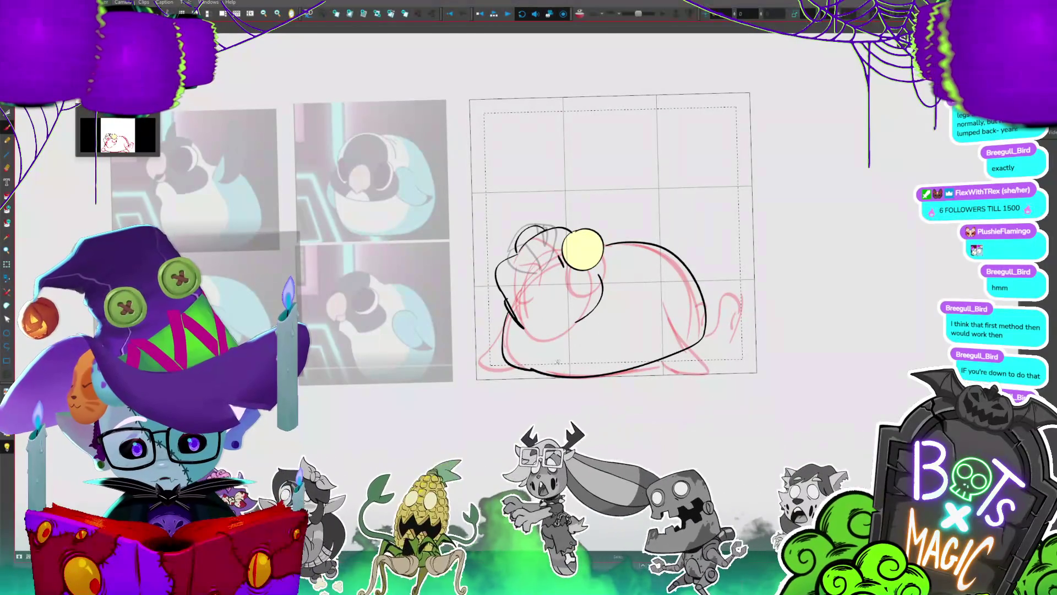
drag(710, 391, 519, 342)
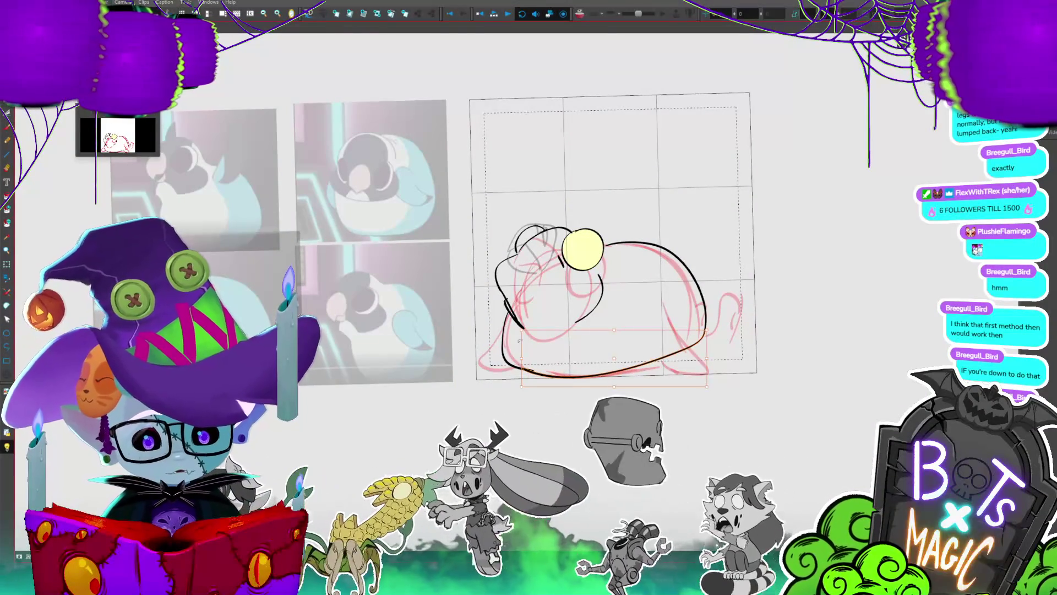
drag(614, 386, 614, 384)
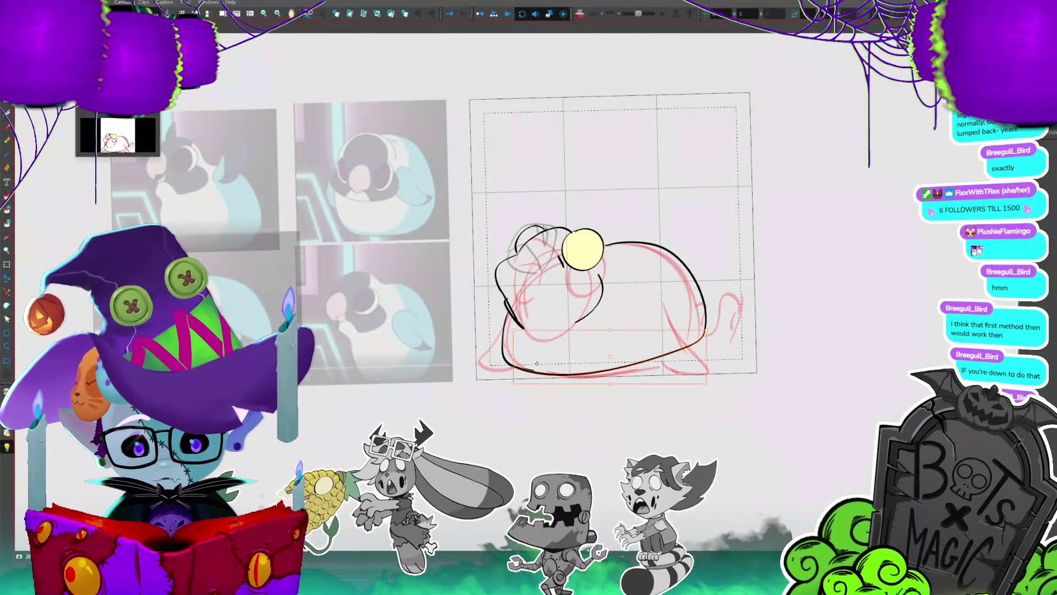
key(Return)
drag(668, 306, 709, 357)
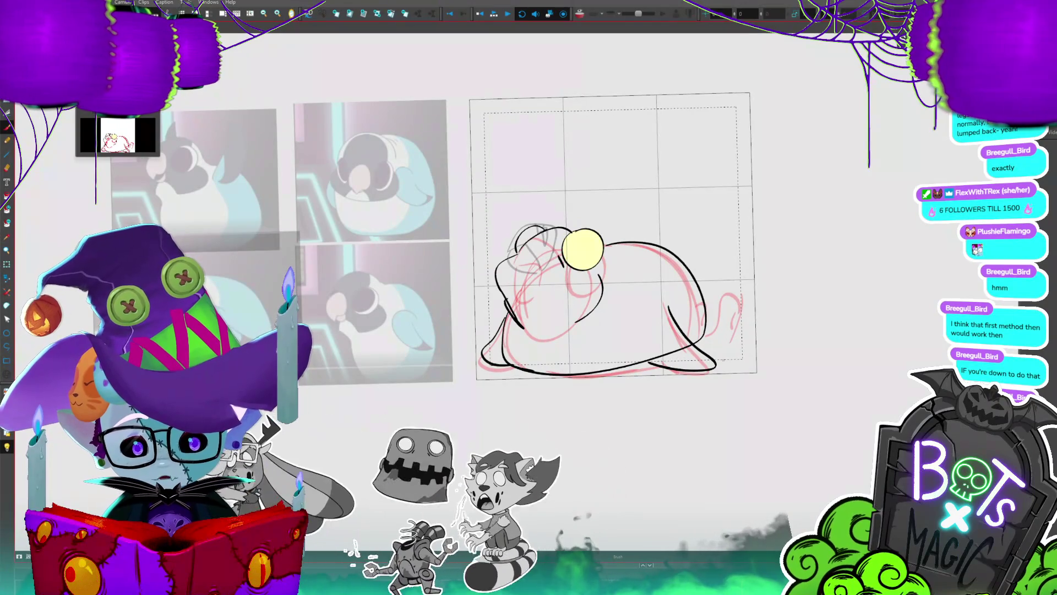
key(ctrl+z)
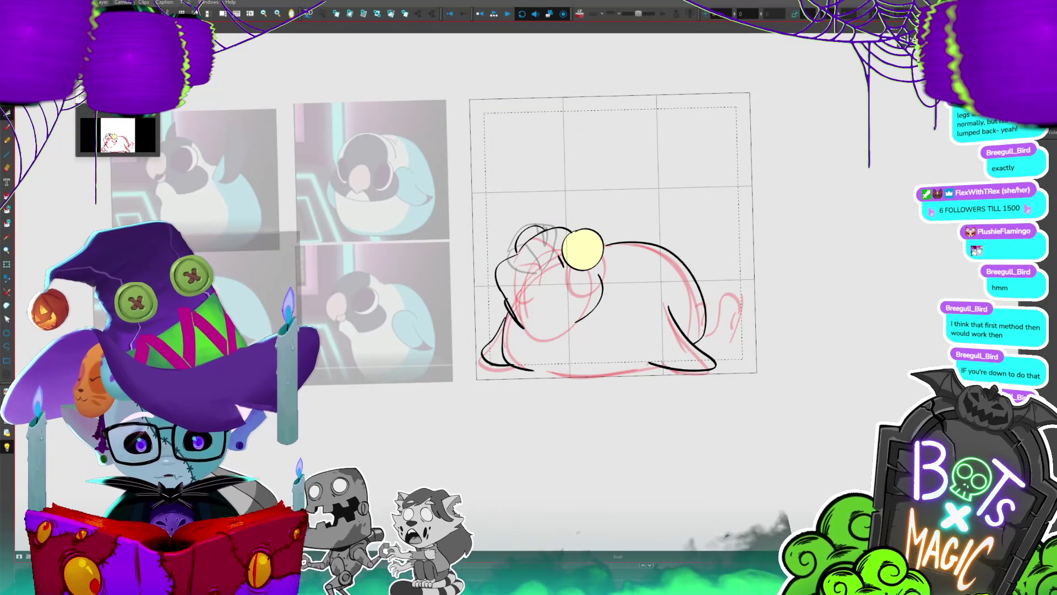
drag(521, 372, 650, 365)
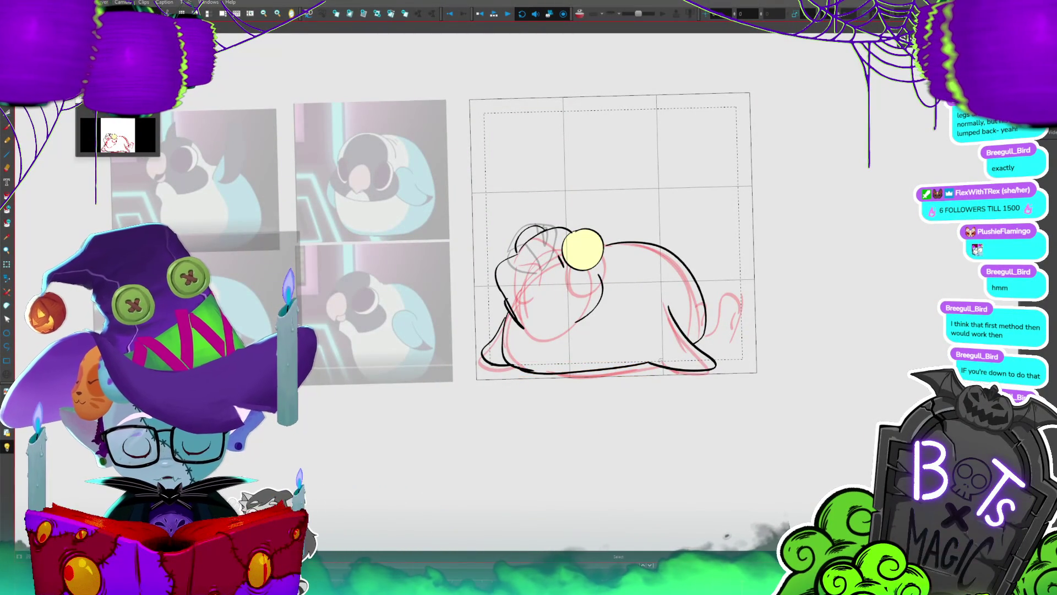
- Compare against the next frame, then add short strokes and tick marks for the tail tip
key(period)
key(comma)
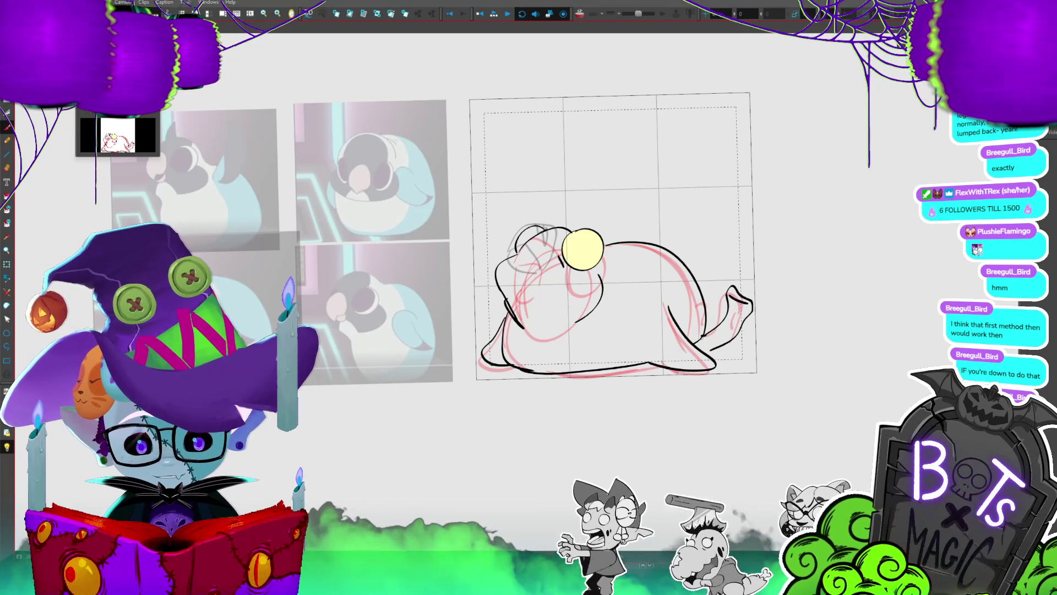
drag(692, 337, 706, 333)
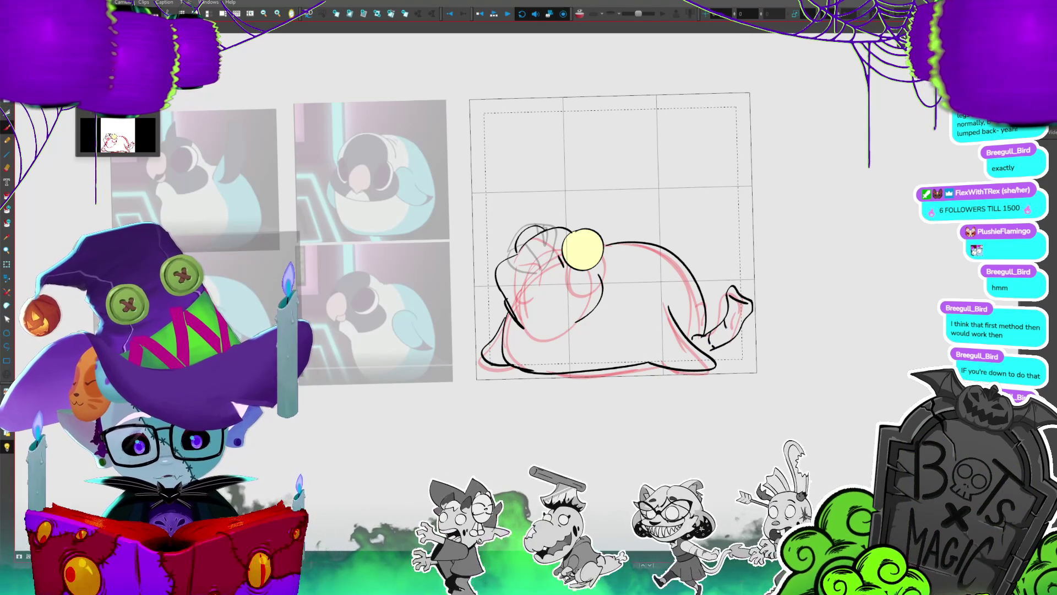
drag(732, 266, 746, 285)
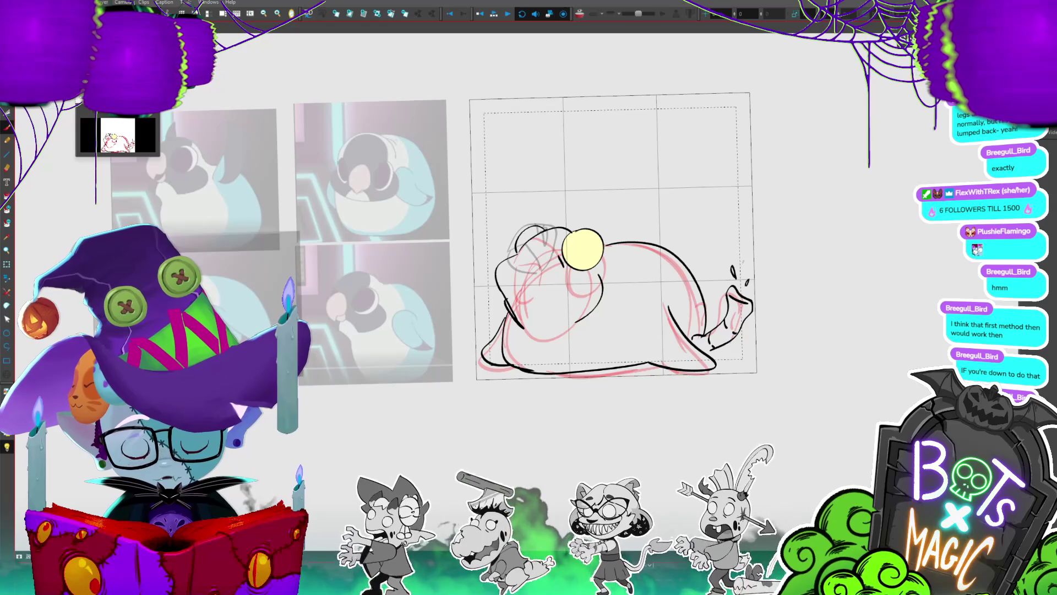
key(g)
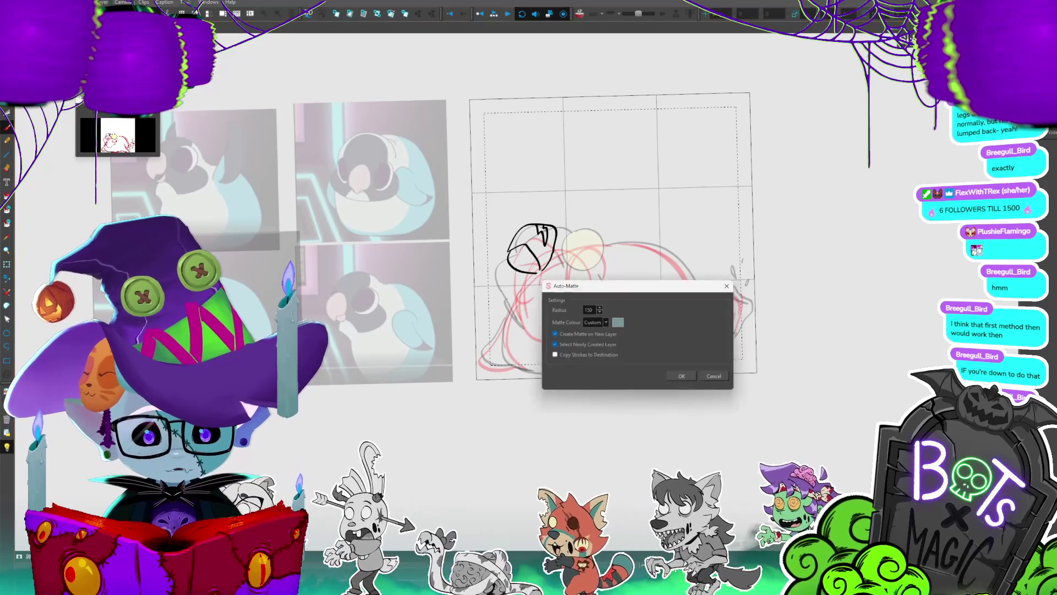
- Apply the Auto-Matte grey fill and enlarge the playback preview window
click(689, 381)
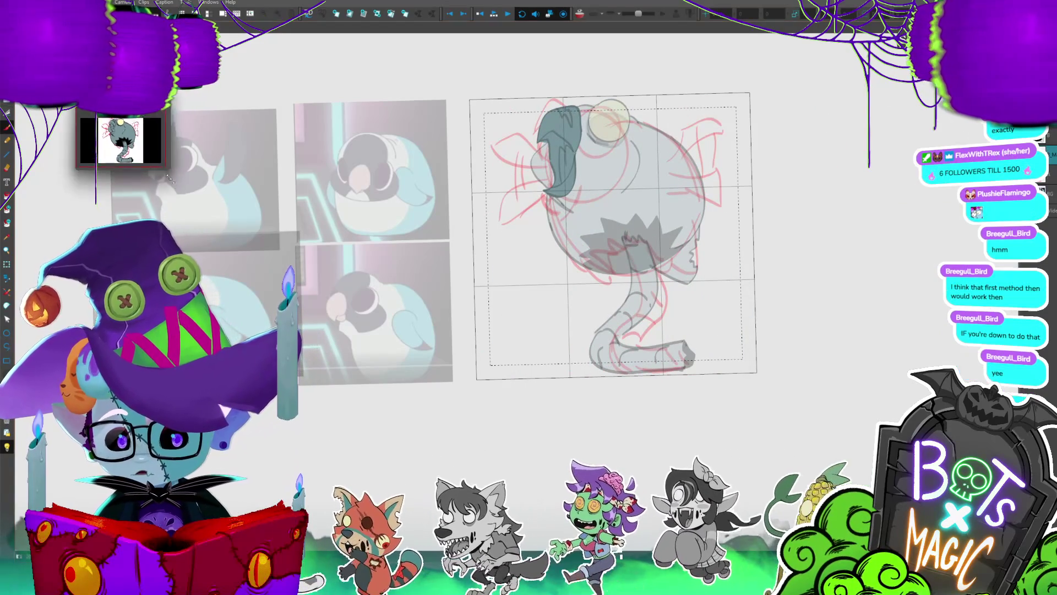
drag(158, 158, 318, 317)
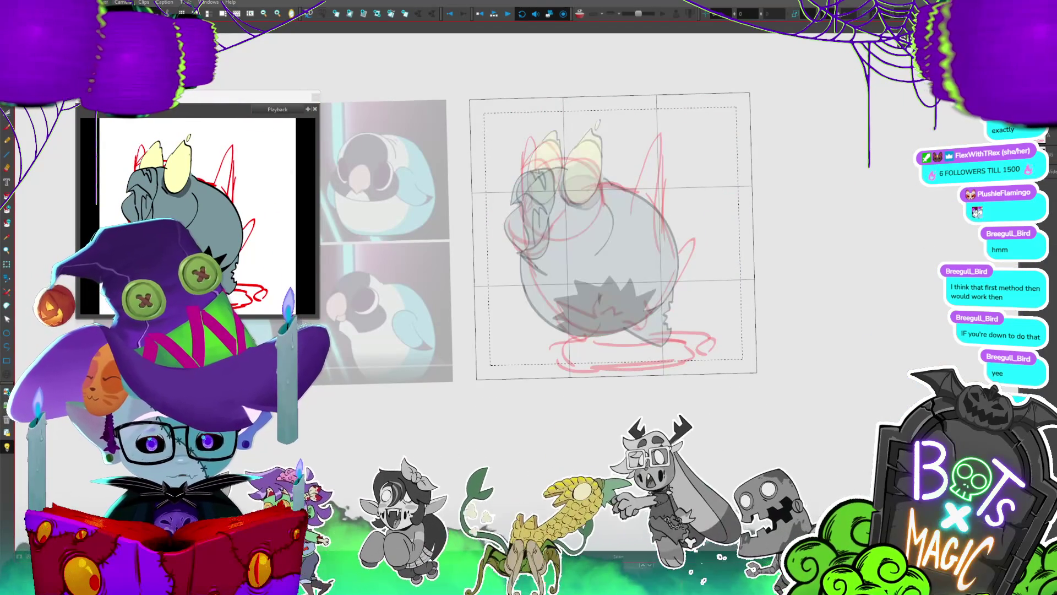
- Ink a long flat tail curving beneath the bird's belly with brush strokes
drag(636, 246, 625, 302)
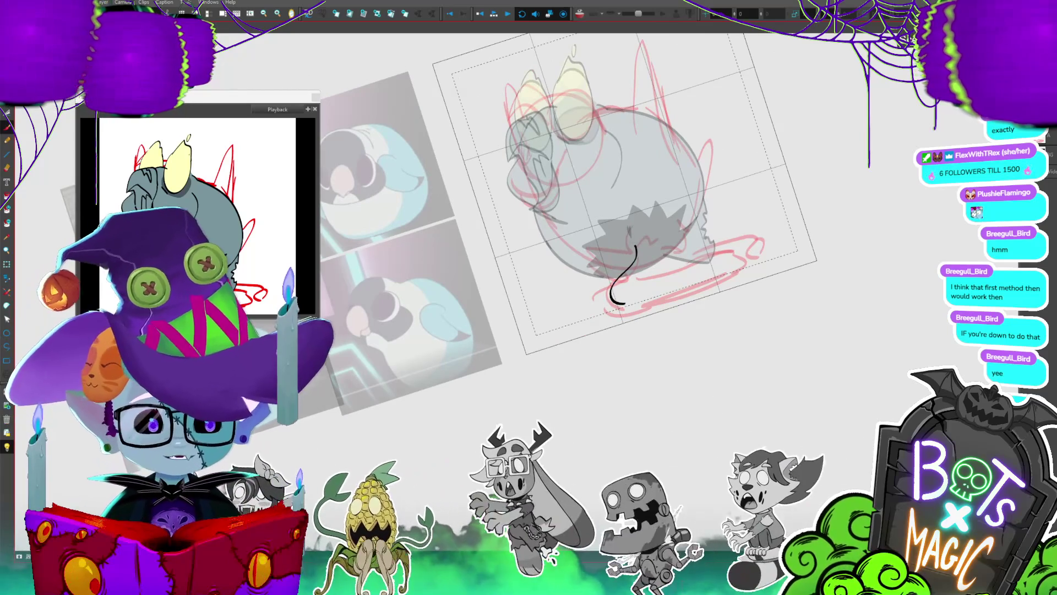
mouse_move(636, 278)
mouse_down()
mouse_move(762, 232)
mouse_move(754, 252)
mouse_move(769, 254)
mouse_up()
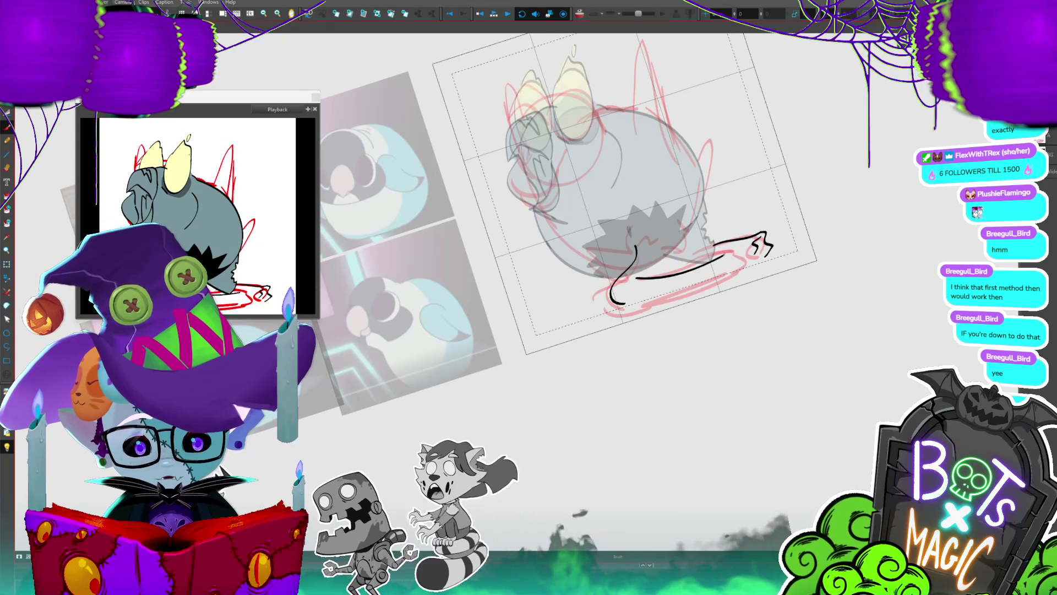
drag(698, 262, 715, 251)
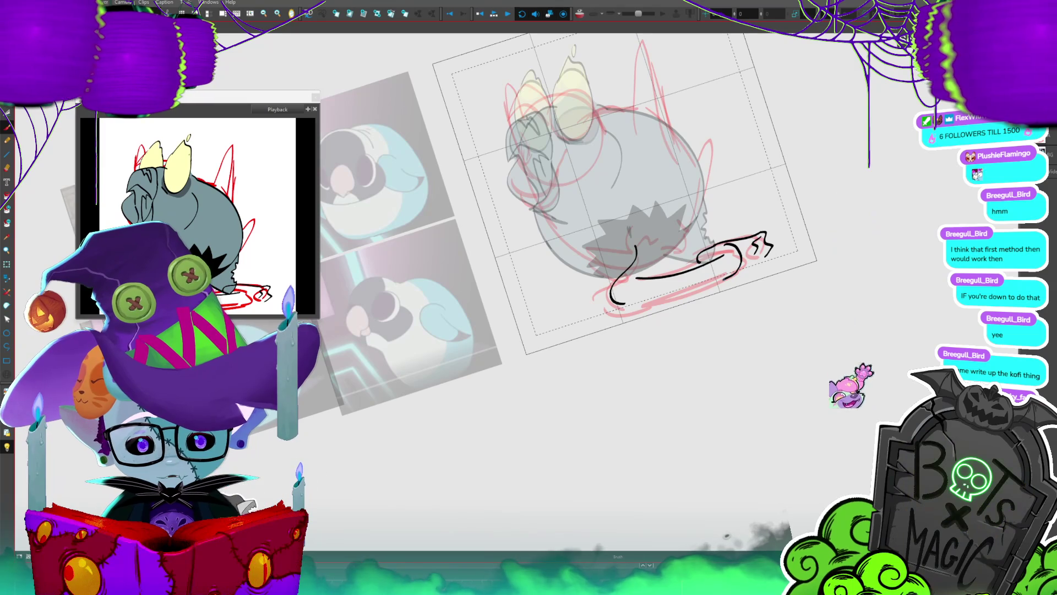
drag(632, 303, 740, 254)
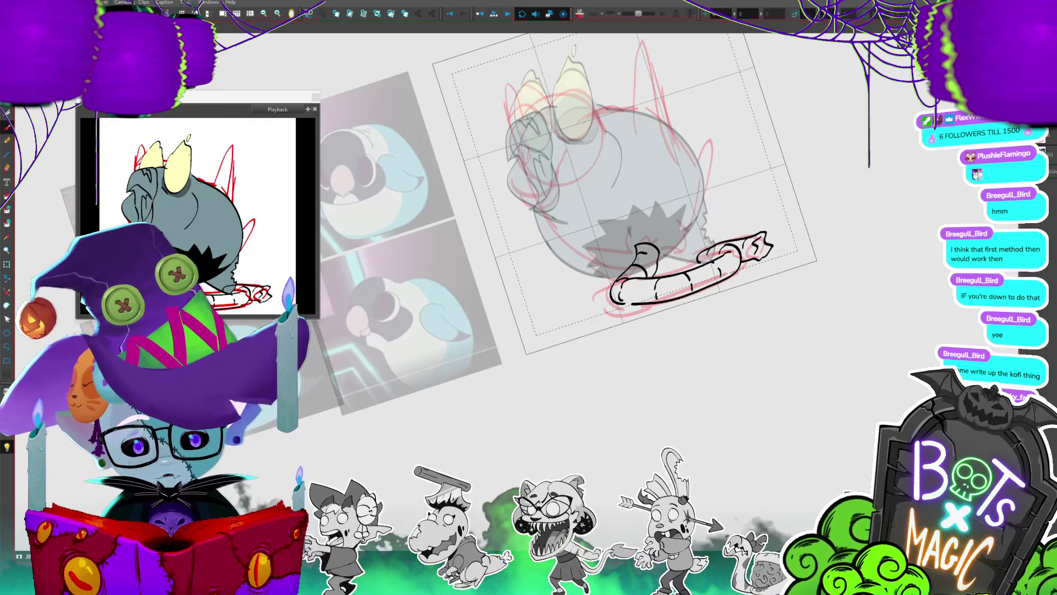
- Compare neighbouring frames, Auto-Matte the tail grey-blue, and reset the canvas rotation upright
key(period)
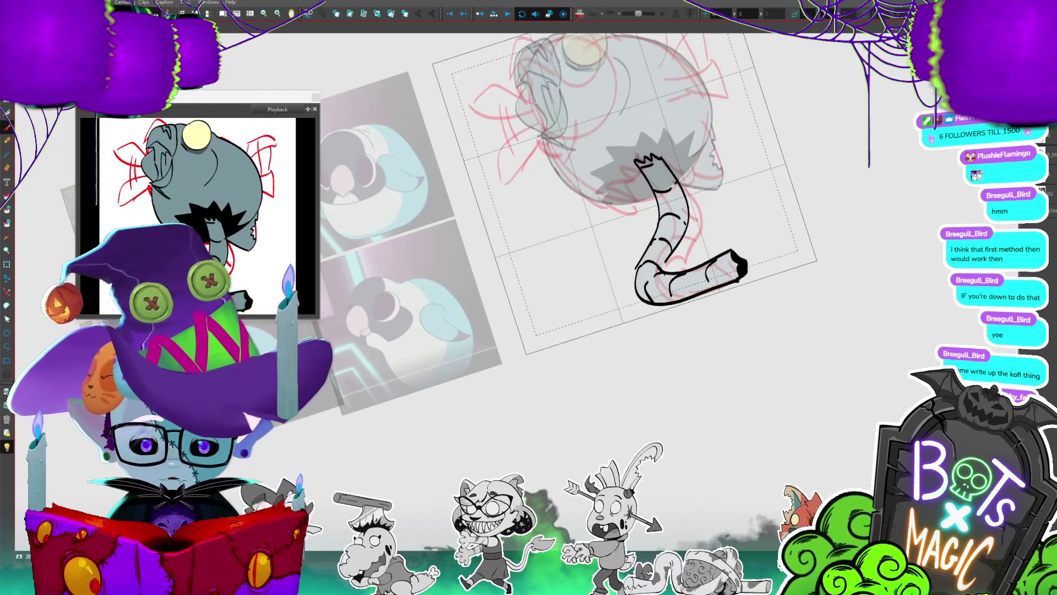
key(period)
key(comma)
key(period)
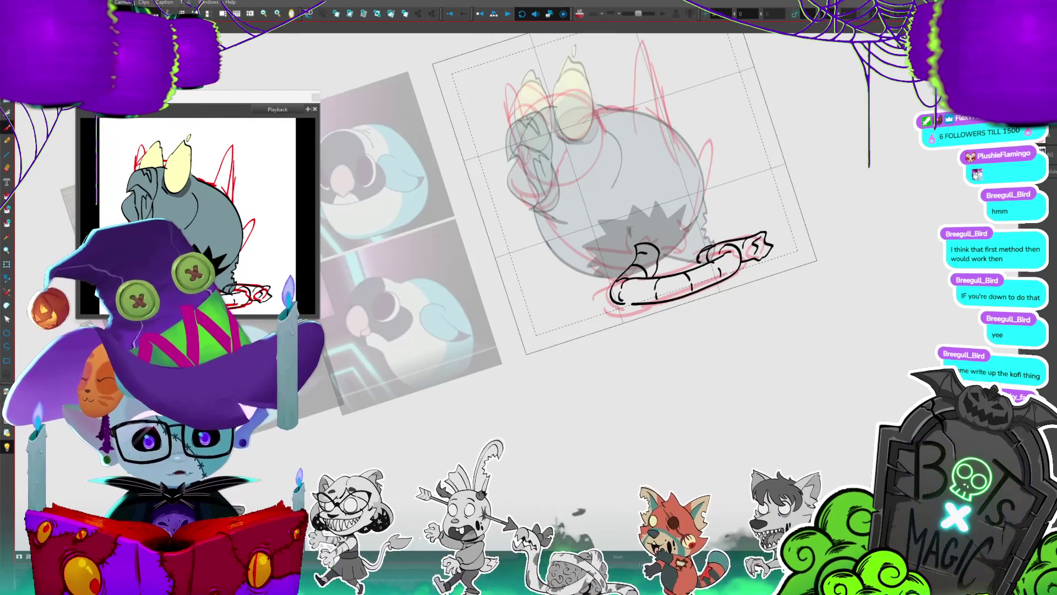
key(ctrl+shift+m)
key(Return)
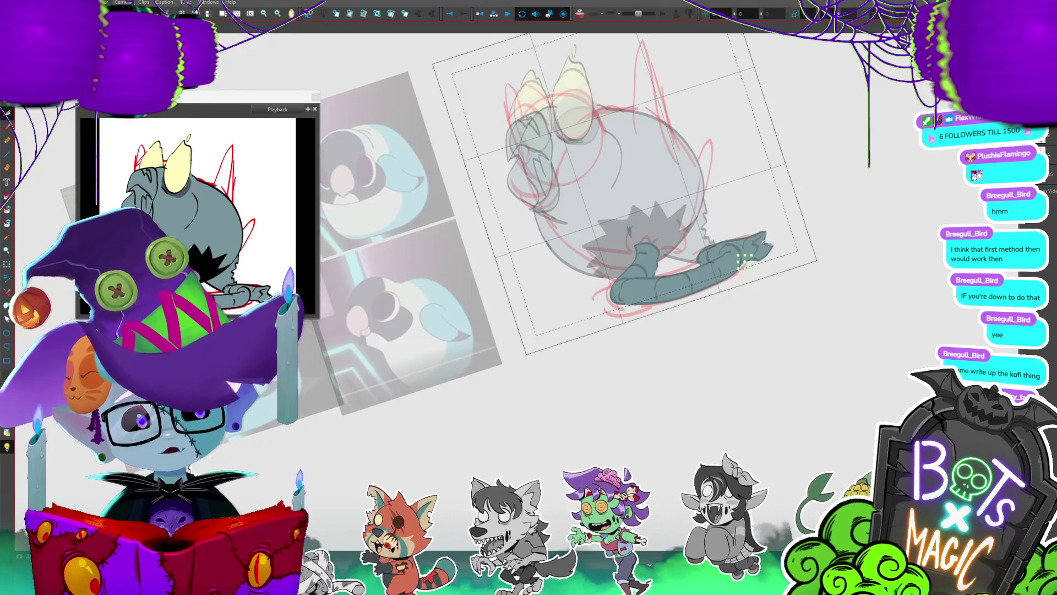
key(shift+x)
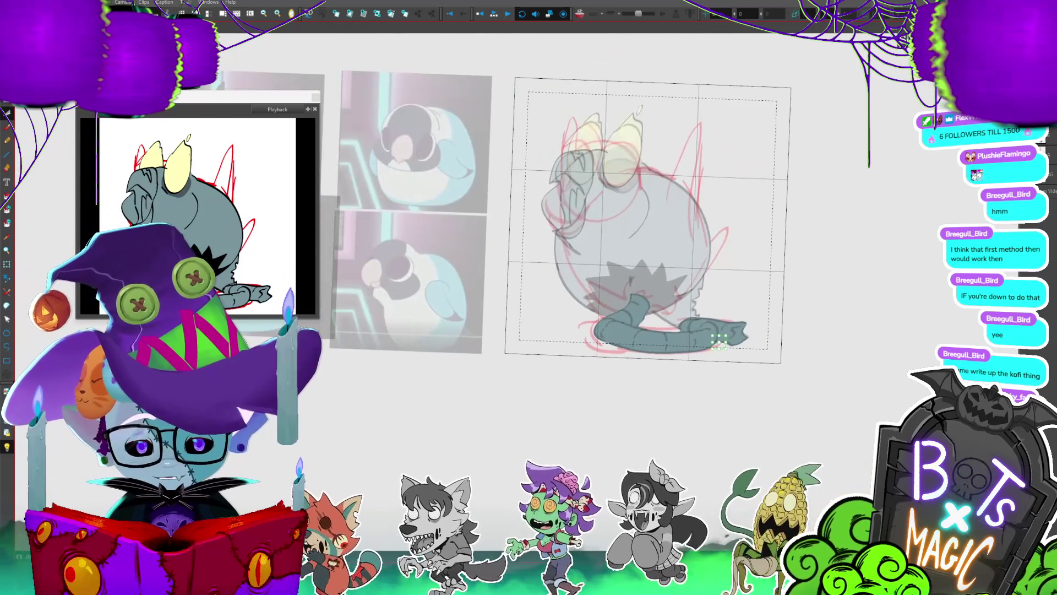
- Undo the stray pointed black spike on the body layer, checking against the tail pose
key(period)
key(comma)
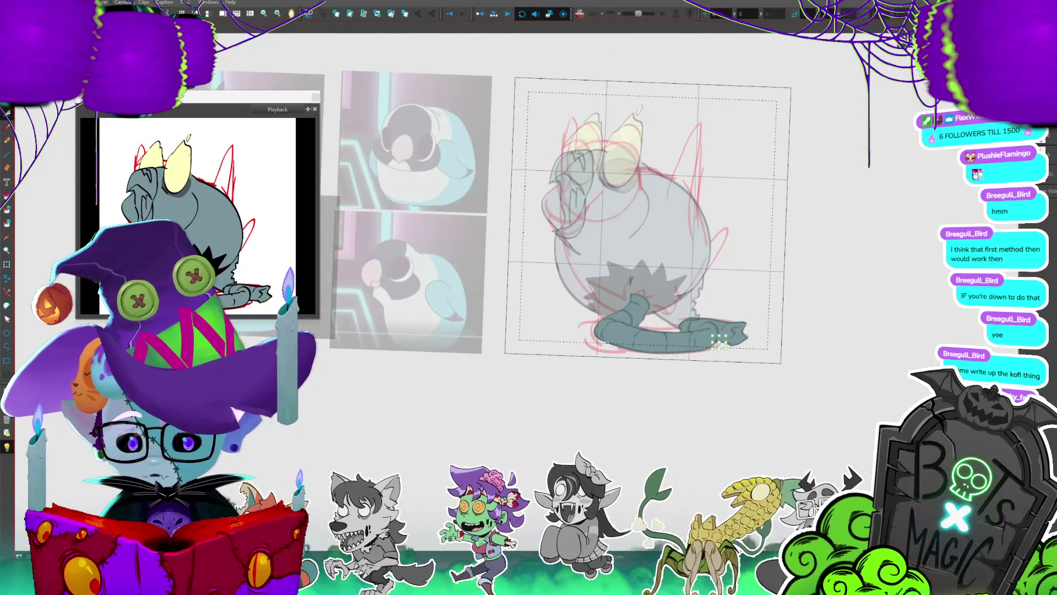
click(659, 319)
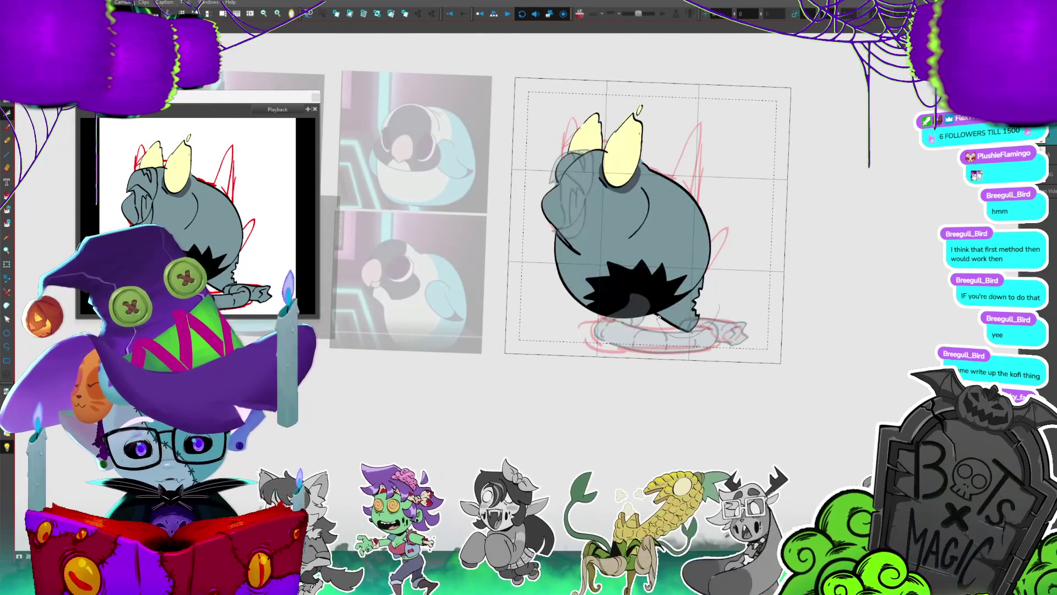
key(ctrl+z)
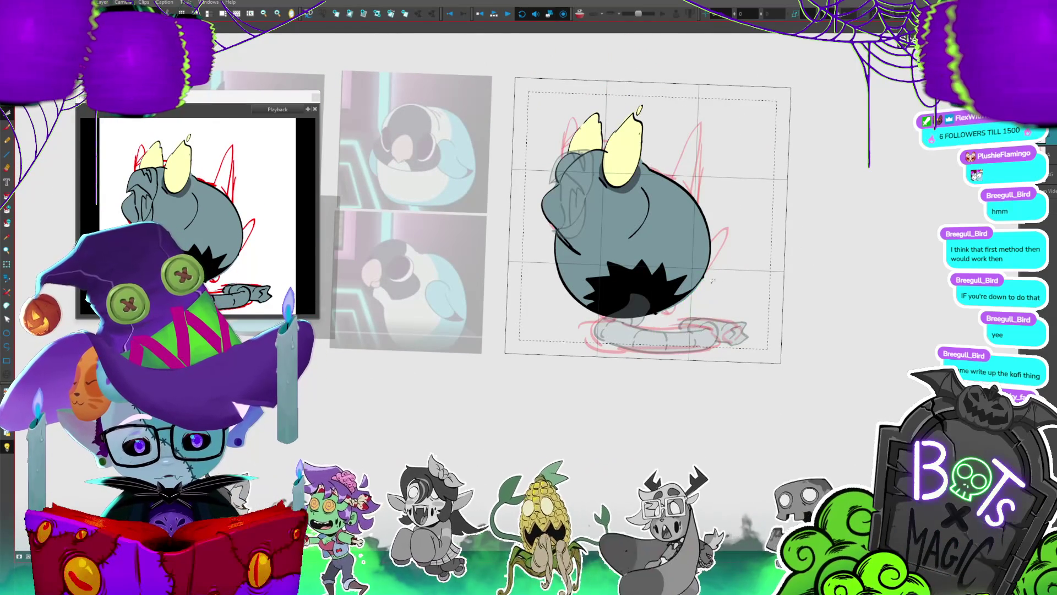
key(period)
key(comma)
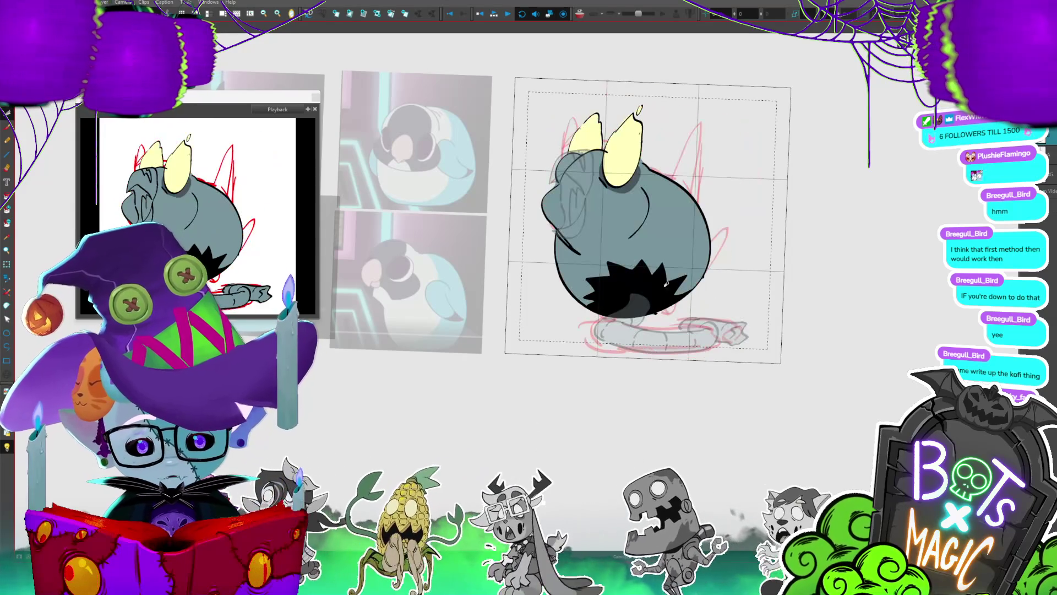
key(period)
key(comma)
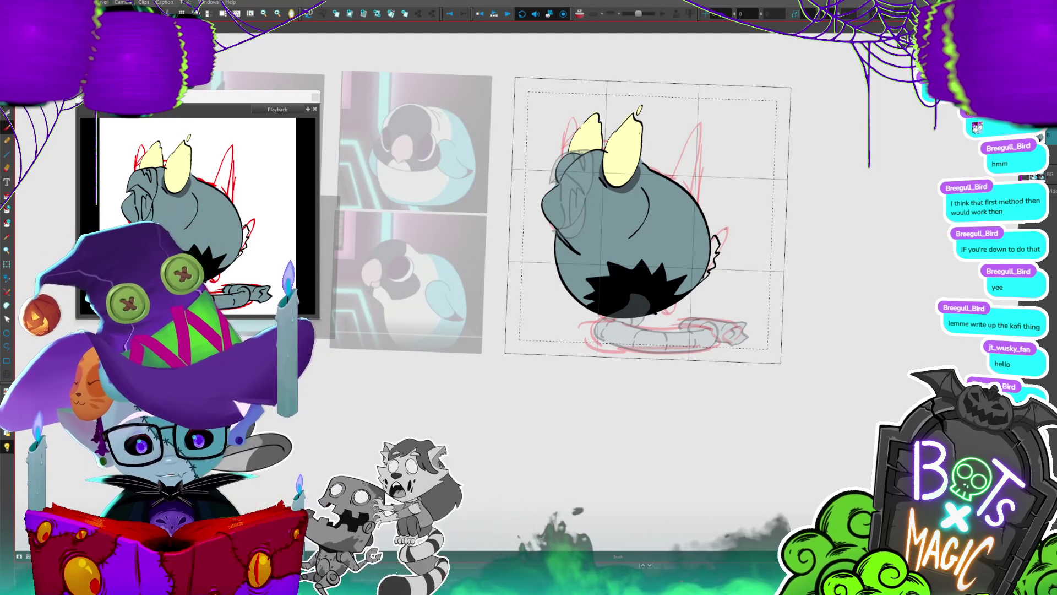
- Paint-bucket the small tuft beside the body grey, then advance to the eared pose
click(709, 236)
key(ctrl+z)
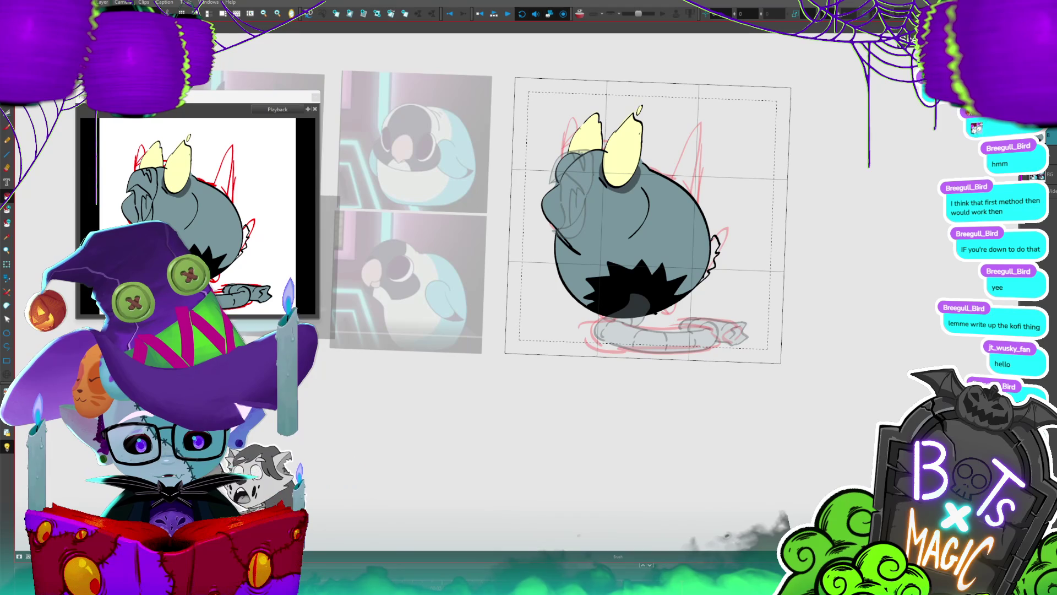
click(721, 241)
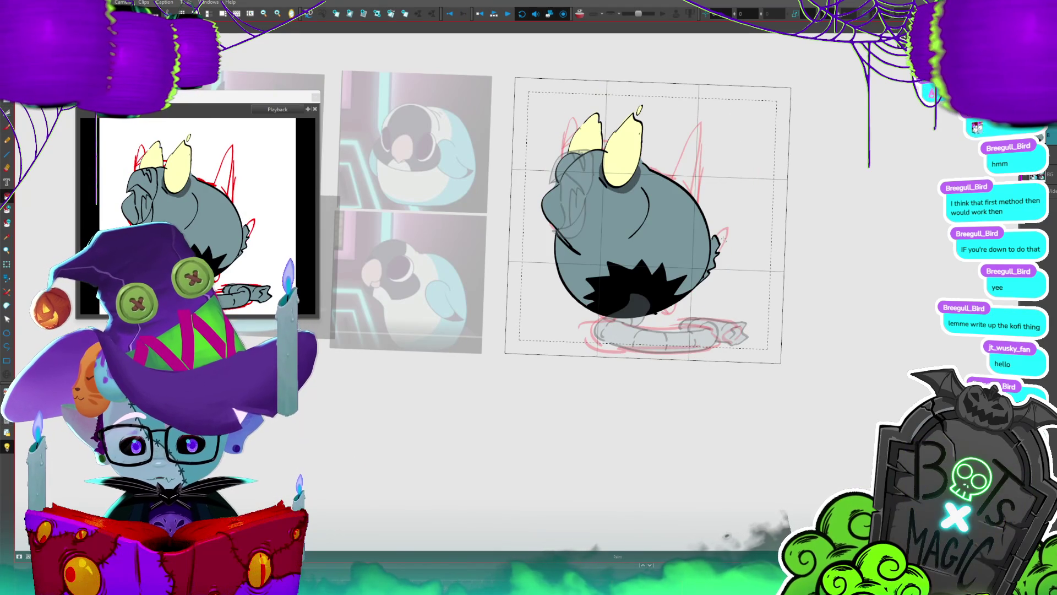
key(.)
key(.)
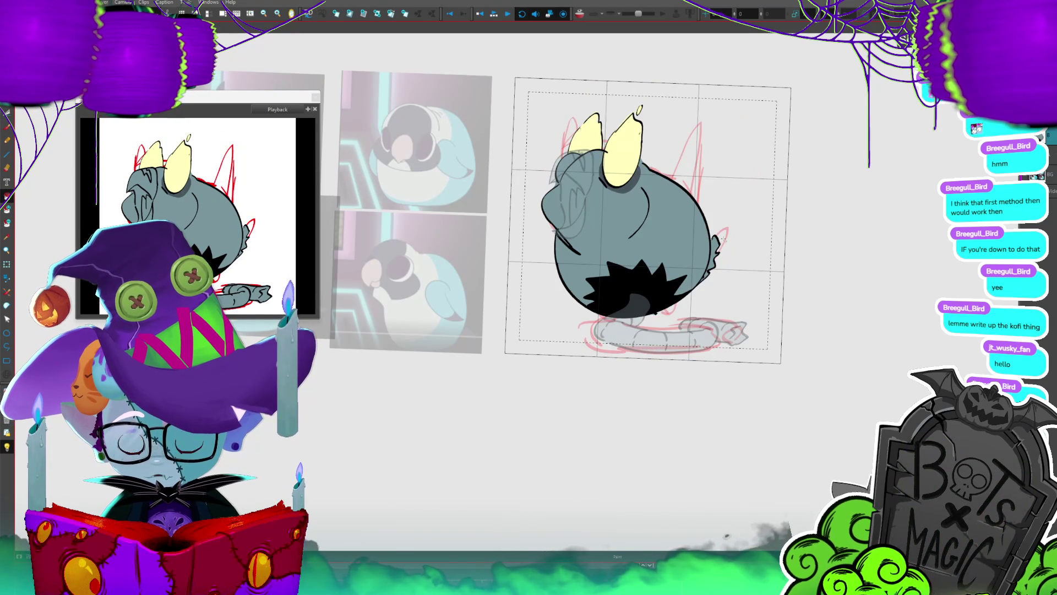
key(.)
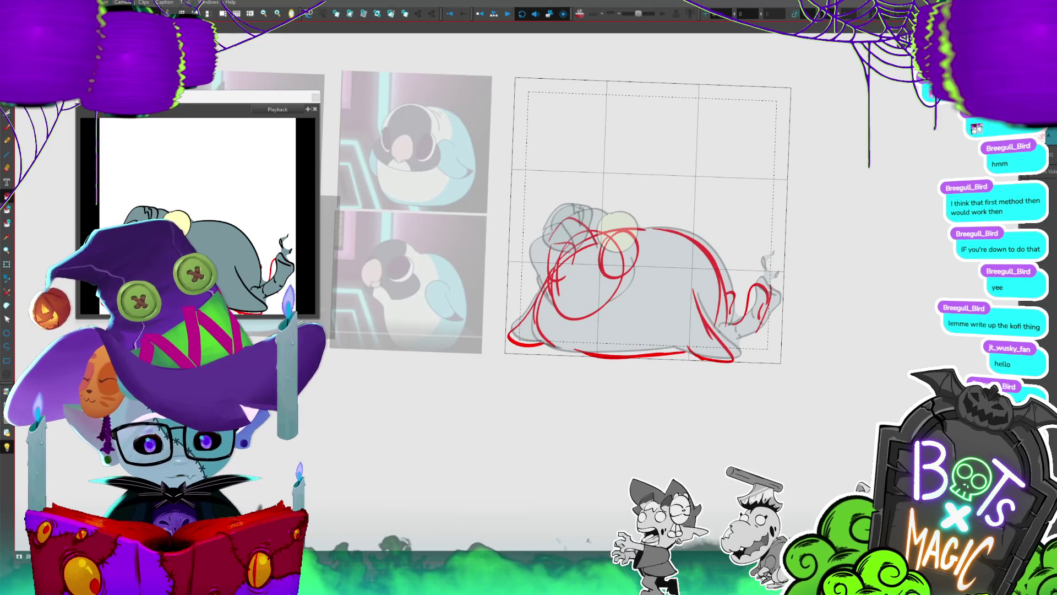
- Step through the walk-cycle drawings, dismiss Find Text, and land on the black-inked lying pose
key(.)
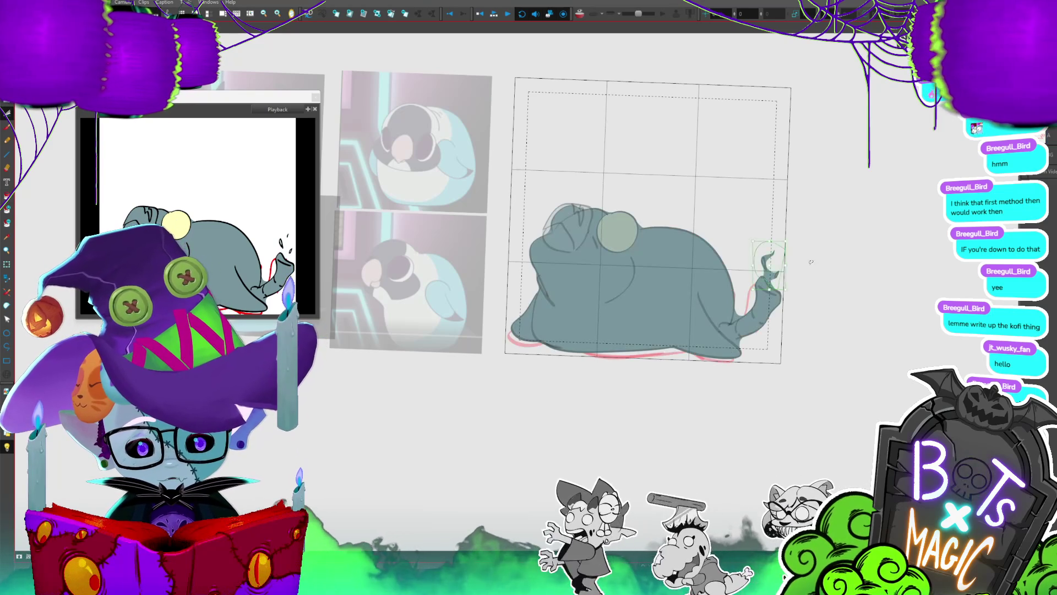
key(.)
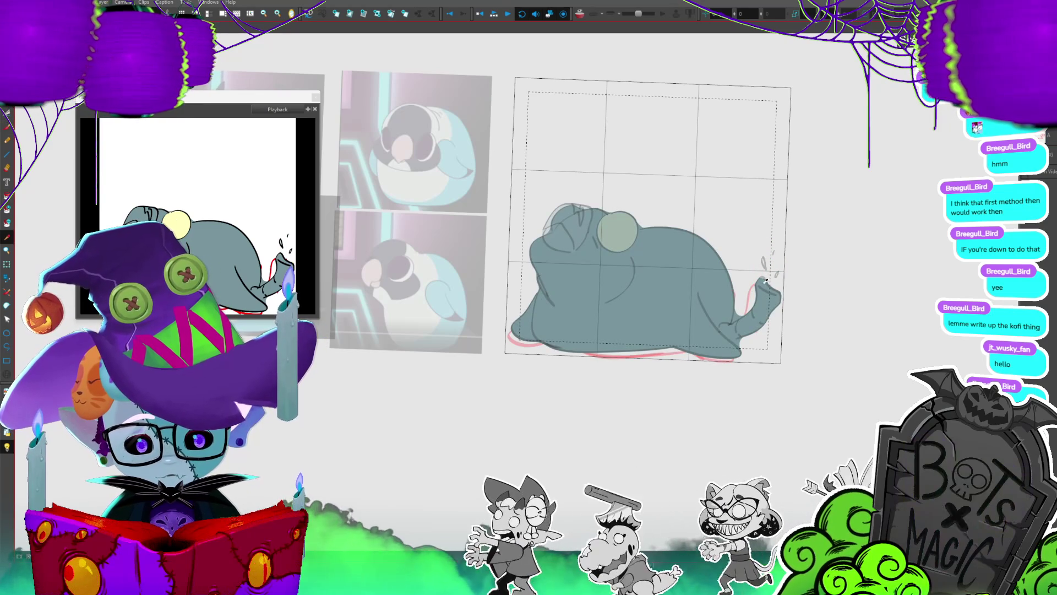
key(.)
key(period)
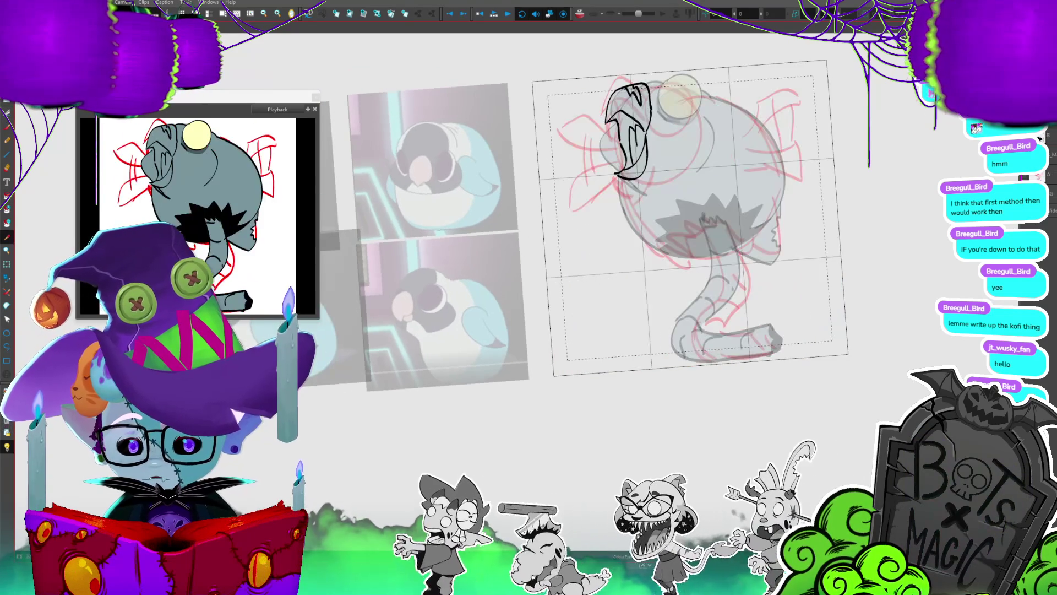
key(period)
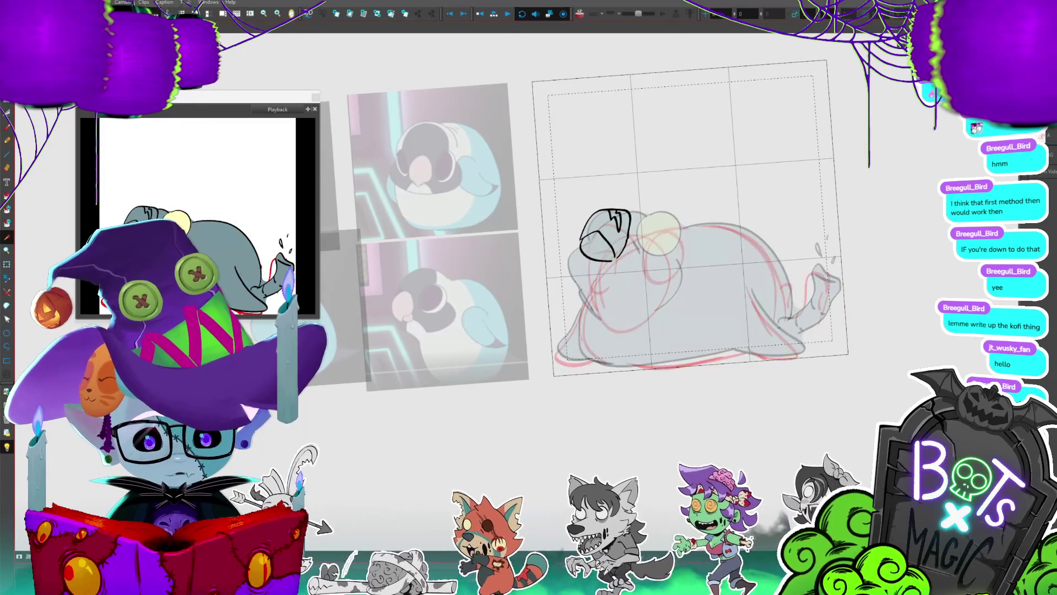
key(ctrl+f)
key(Escape)
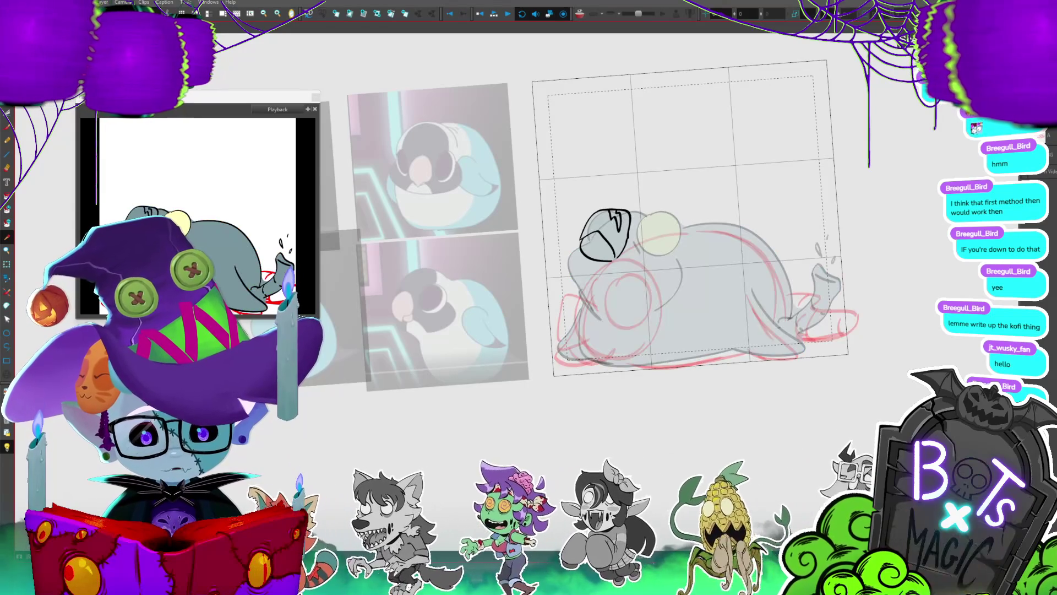
key(ctrl+t)
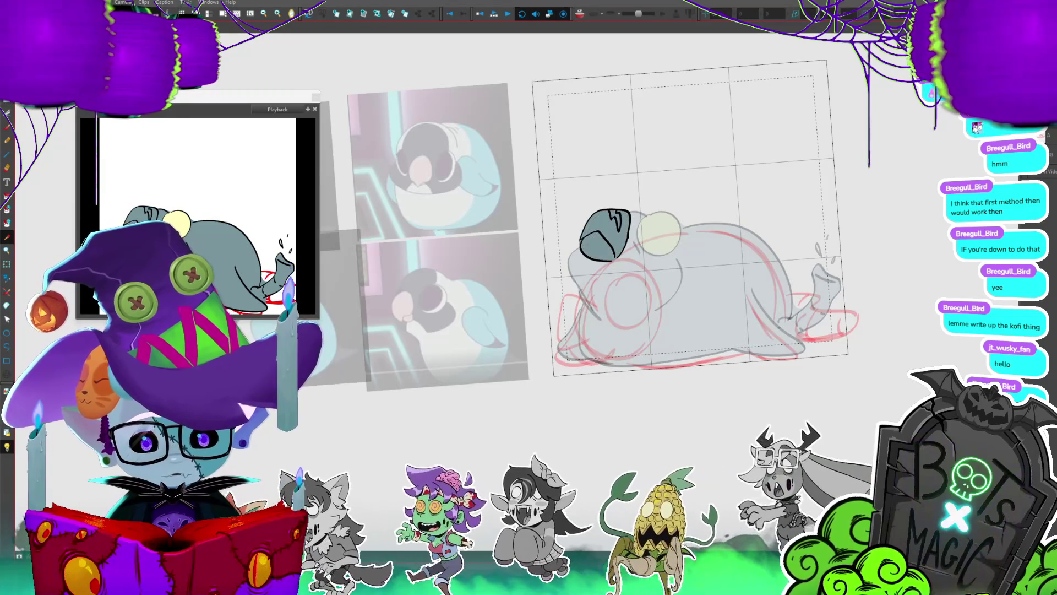
key(period)
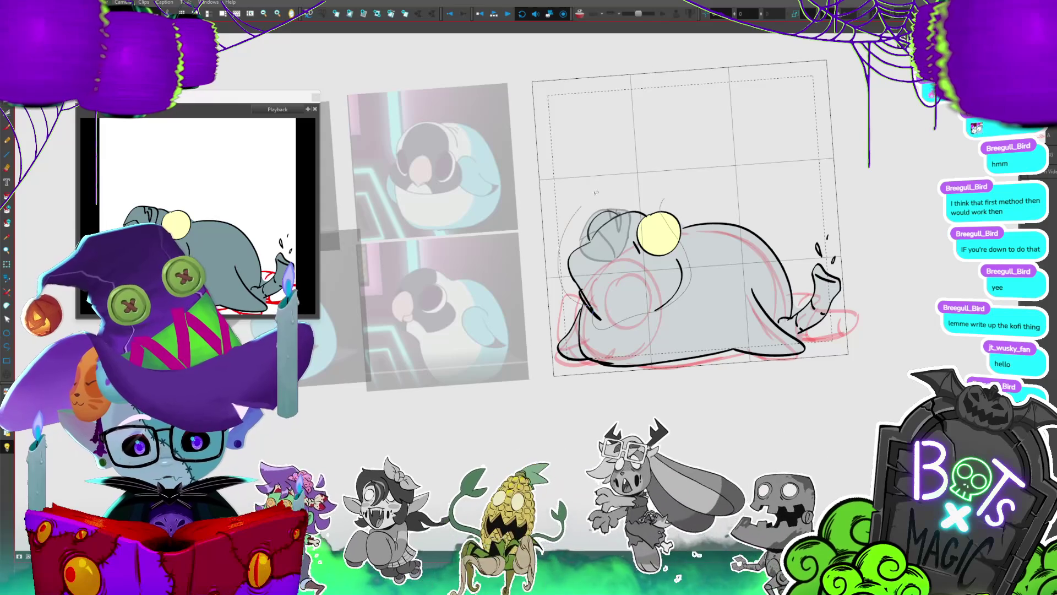
- Erase the faint sketch lines near the eye and body, plus the lower-left black curve
drag(661, 204, 686, 298)
drag(564, 248, 624, 316)
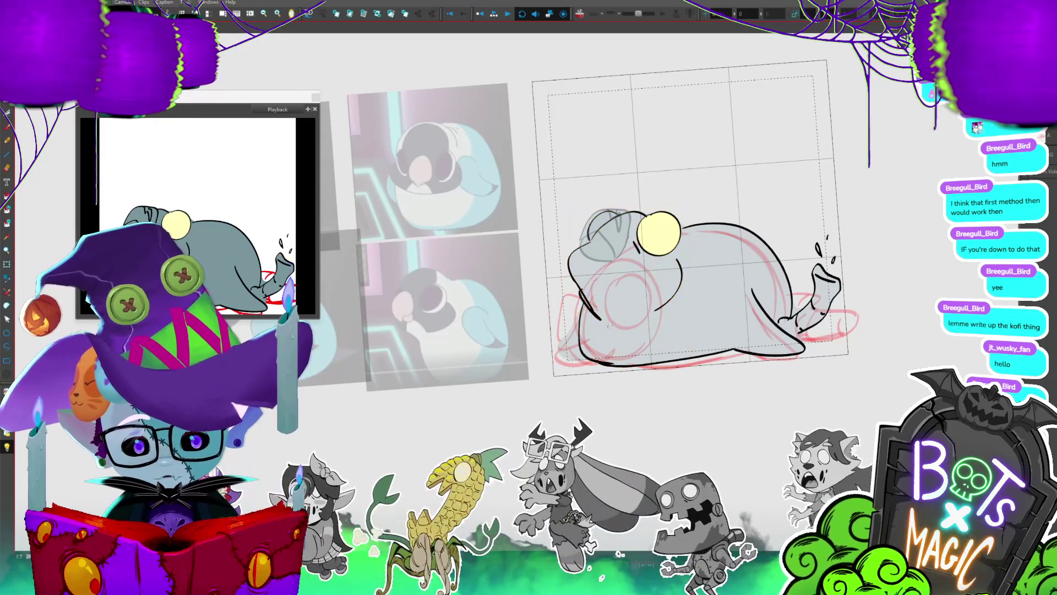
drag(594, 354, 610, 306)
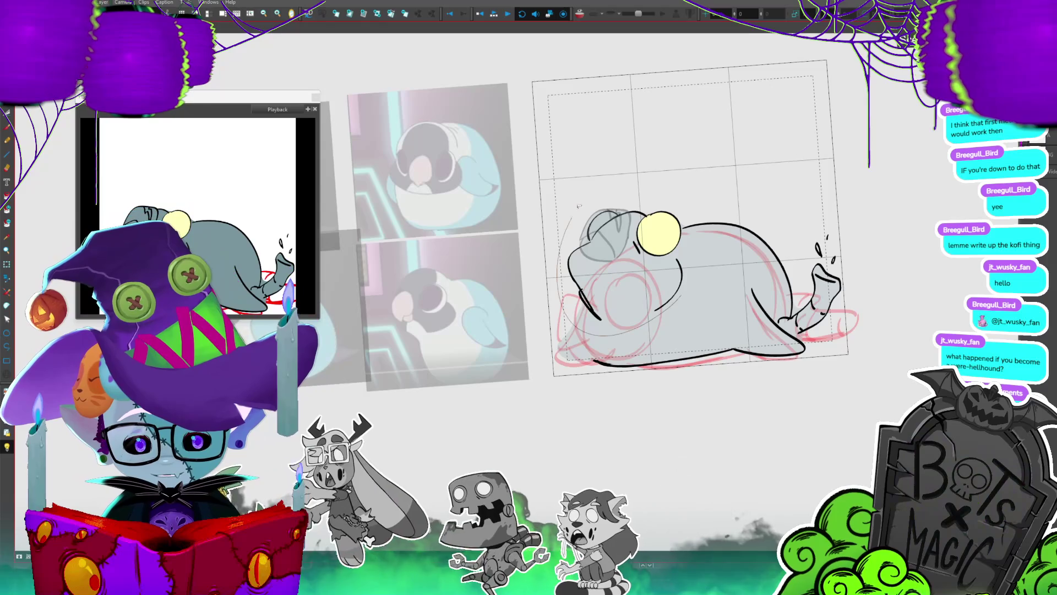
- Move and tilt the head strokes and yellow eye down-left, then select the ear strokes
drag(689, 269, 683, 264)
mouse_move(676, 227)
mouse_down()
mouse_move(629, 249)
mouse_move(656, 307)
mouse_up()
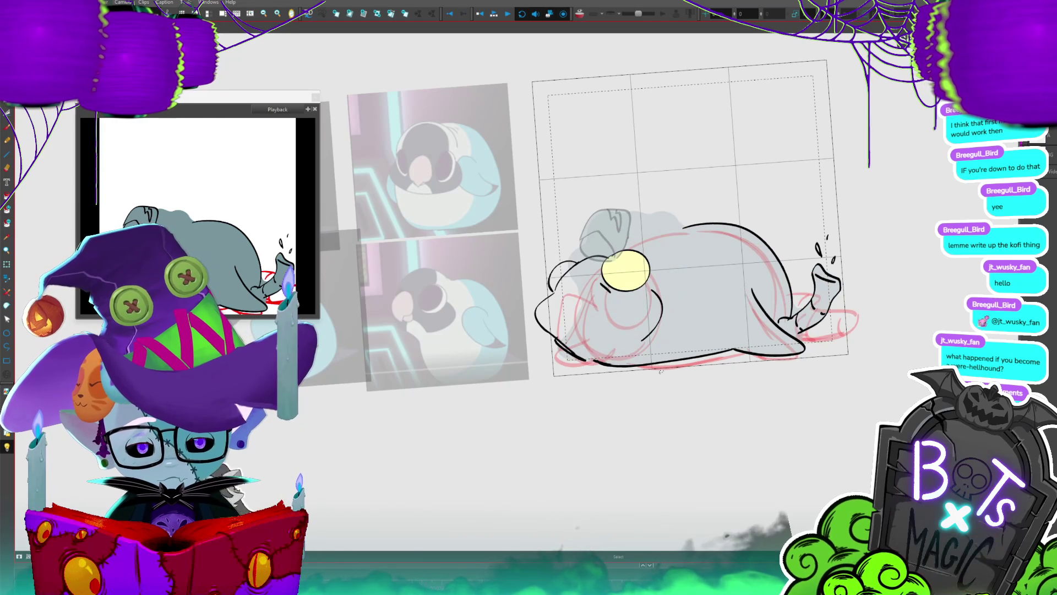
click(606, 231)
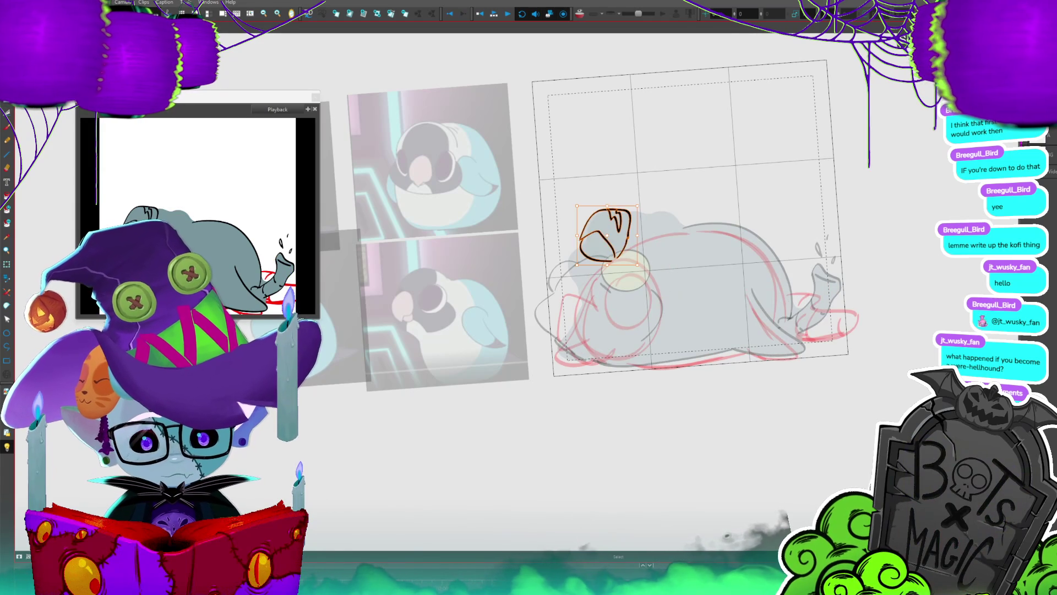
- Drag the dark ear shape down to the lying body's lower-left edge, then play the frames
mouse_move(606, 231)
mouse_down()
mouse_move(627, 221)
mouse_move(619, 253)
mouse_up()
drag(593, 292, 594, 292)
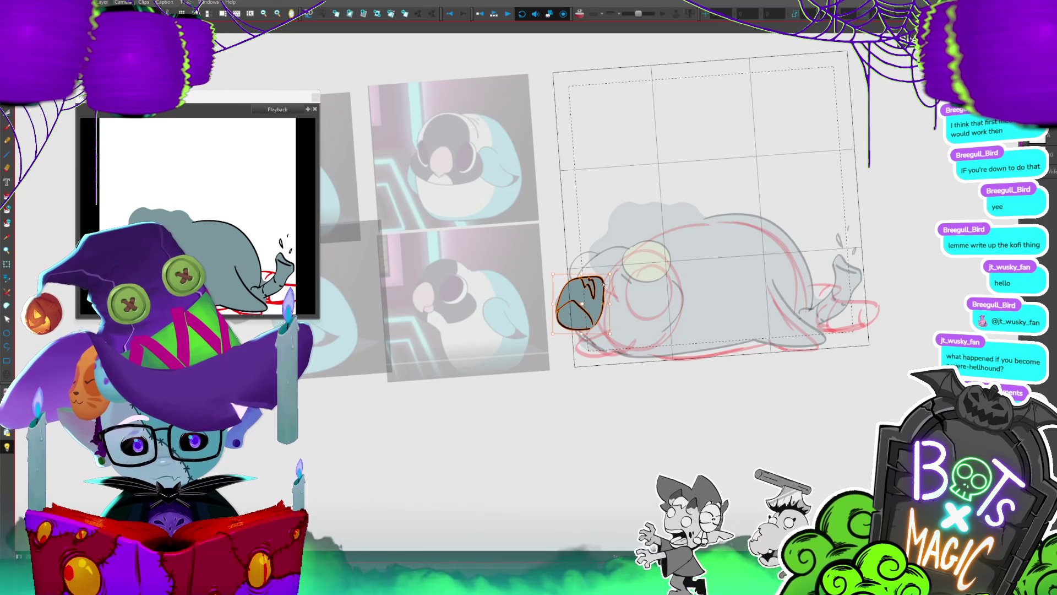
key(Return)
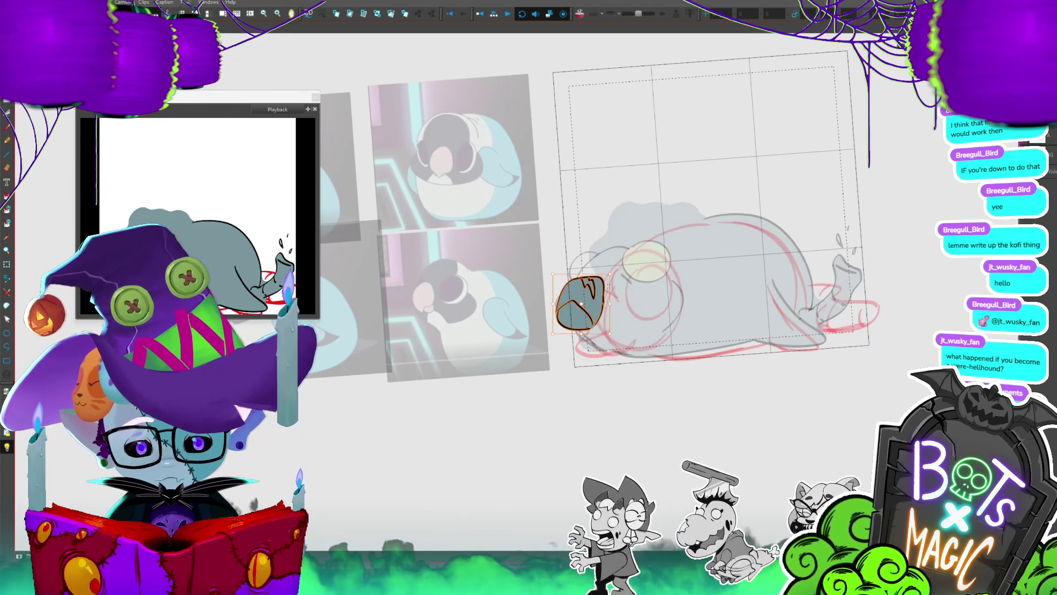
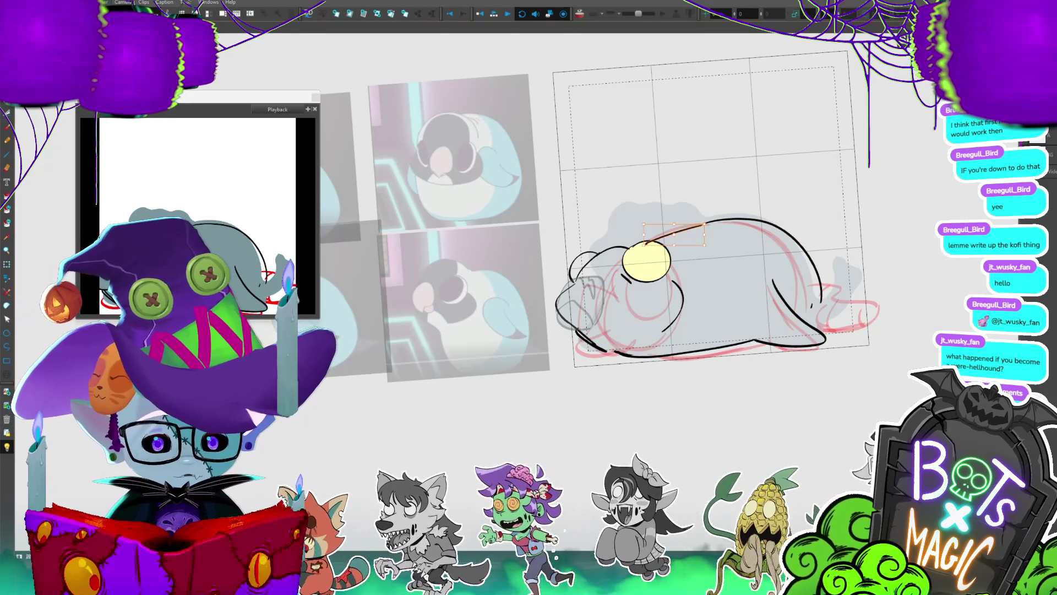
- Deselect the stroke near the creature's head and zoom in on the sketch
key(Escape)
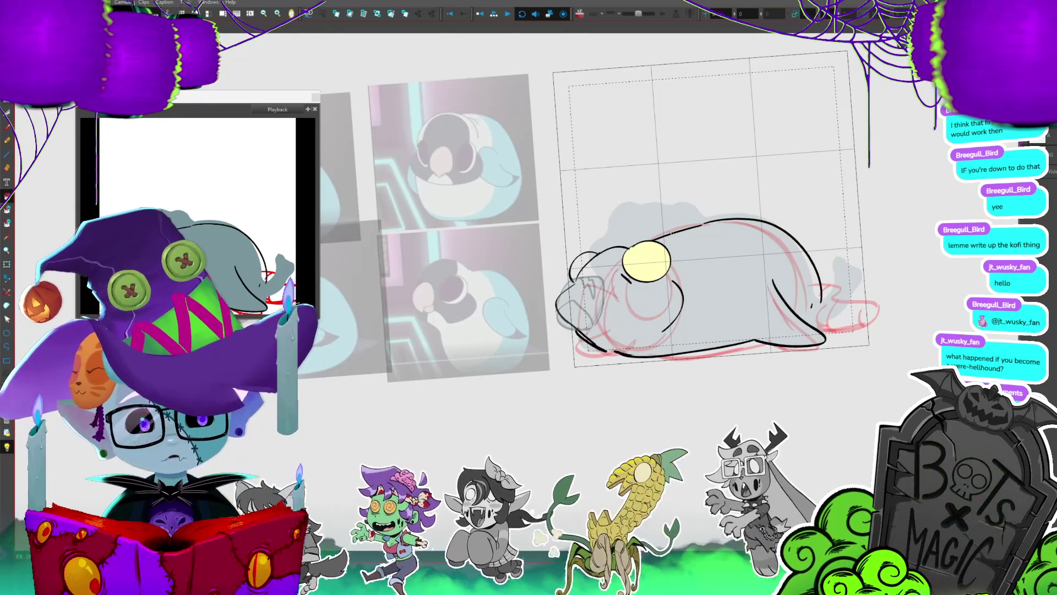
scroll(672, 234, up, 3)
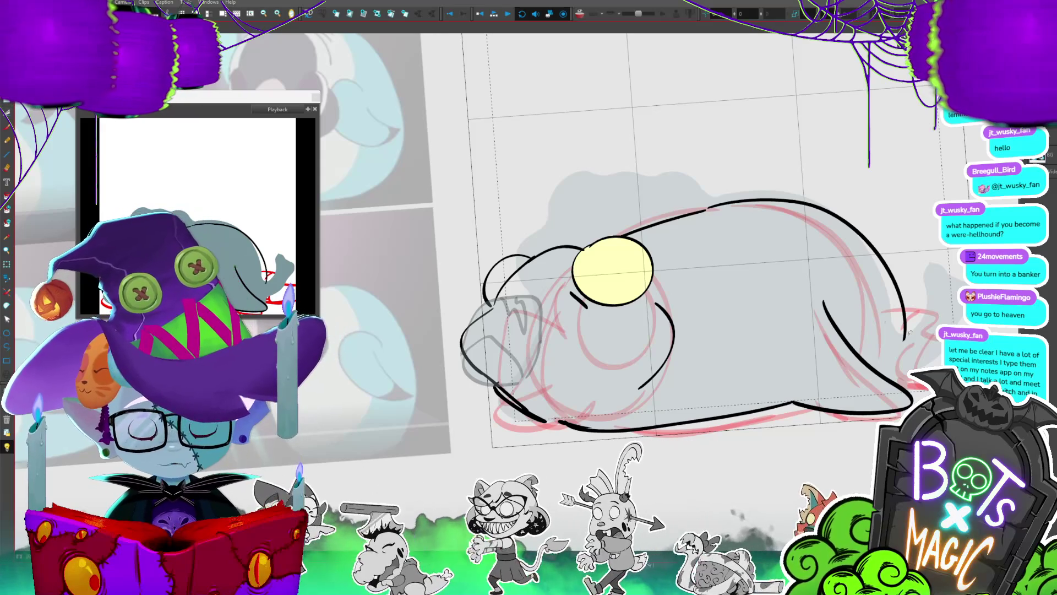
- Stretch the selected body stroke of the lying creature downward and preview the animation loop
drag(910, 331, 830, 336)
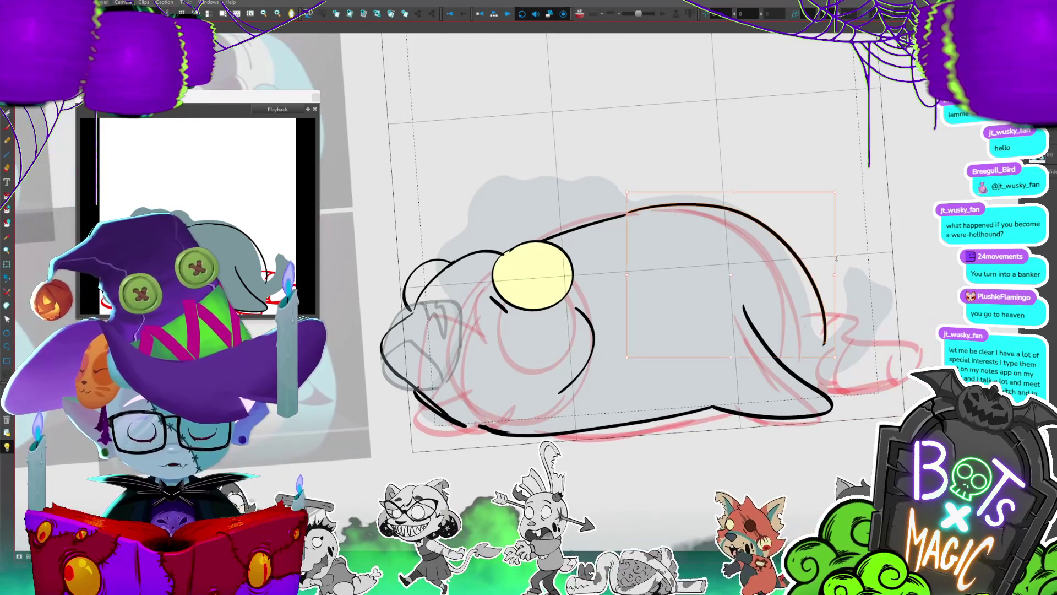
drag(837, 256, 834, 261)
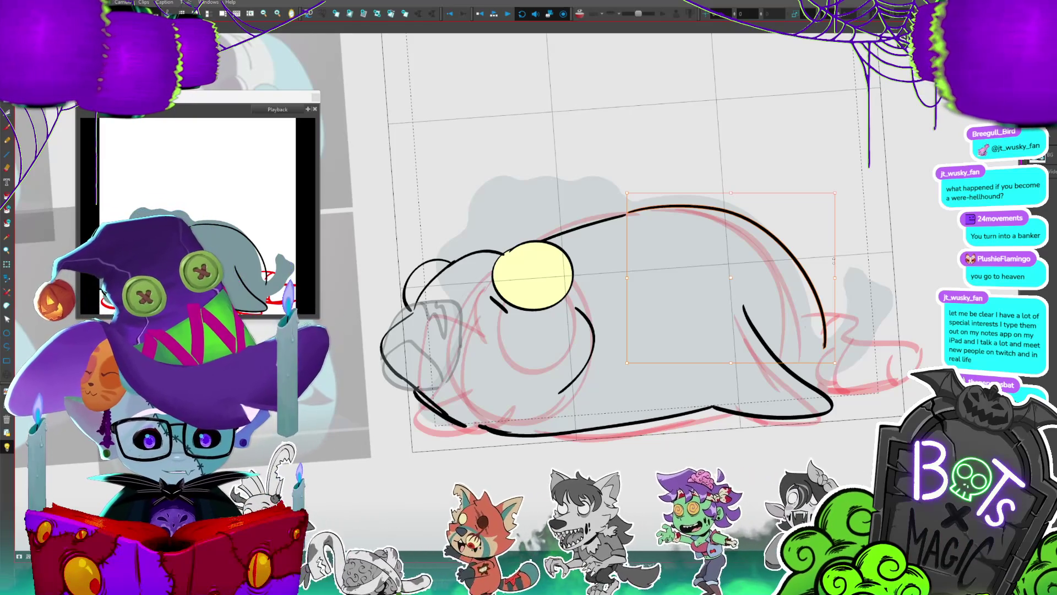
drag(833, 262, 804, 207)
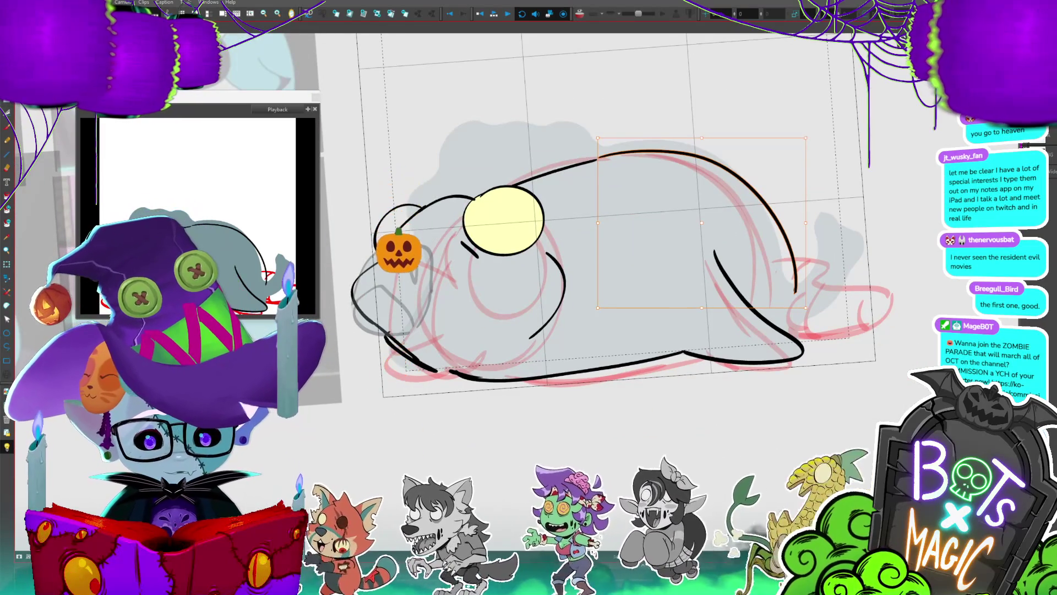
key(Return)
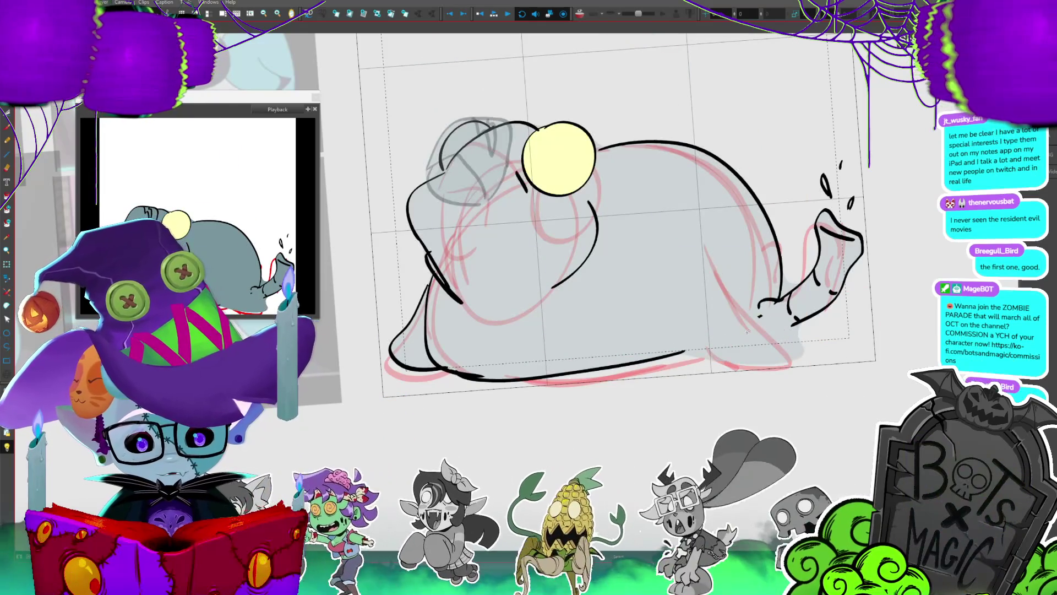
- Extend the round creature's tail outline with a short stroke, then show its teal fill
drag(683, 350, 757, 329)
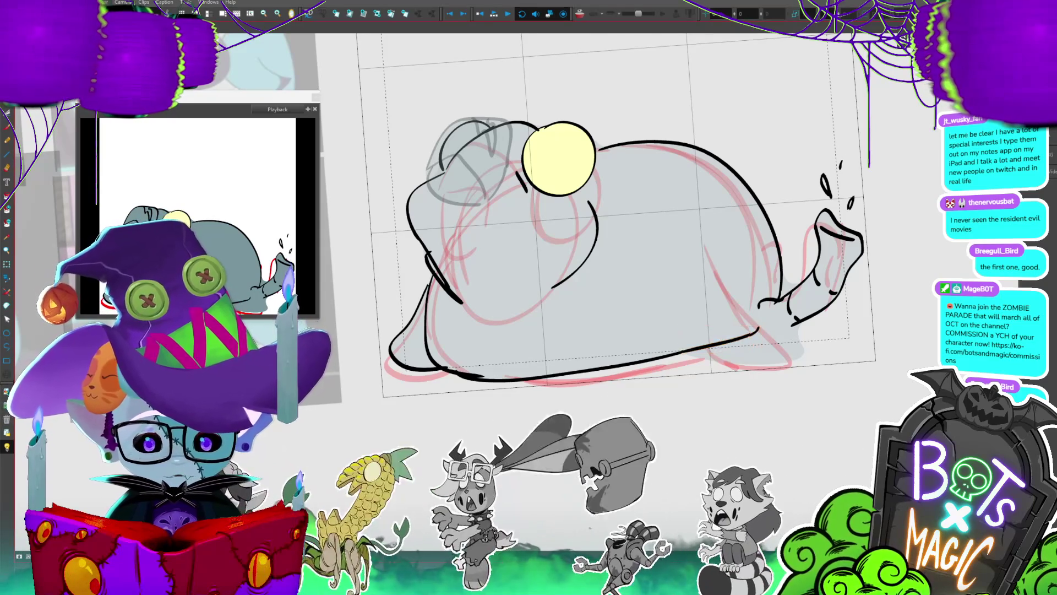
key(Return)
key(period)
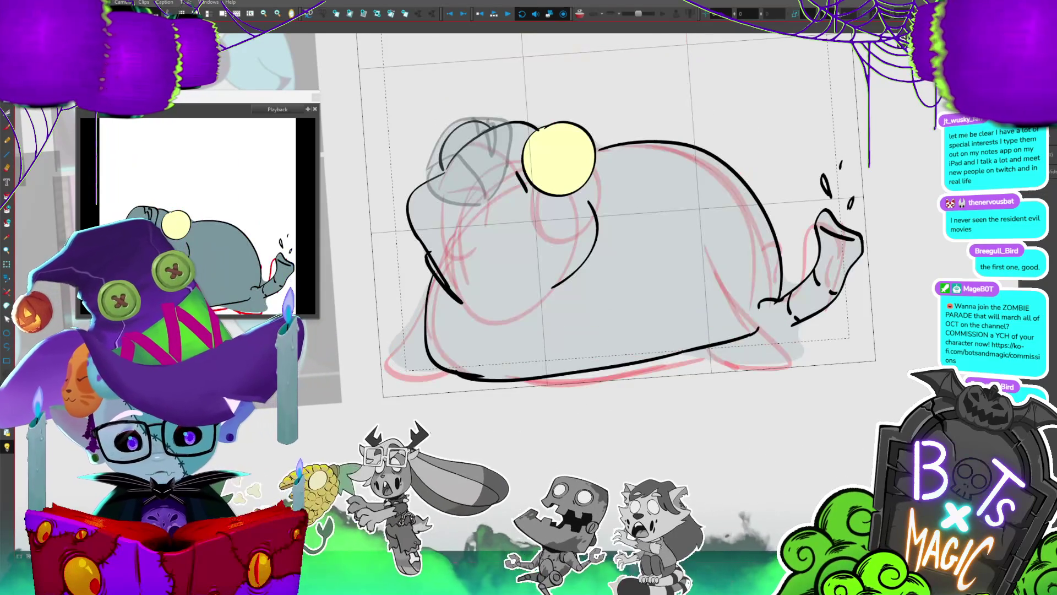
key(period)
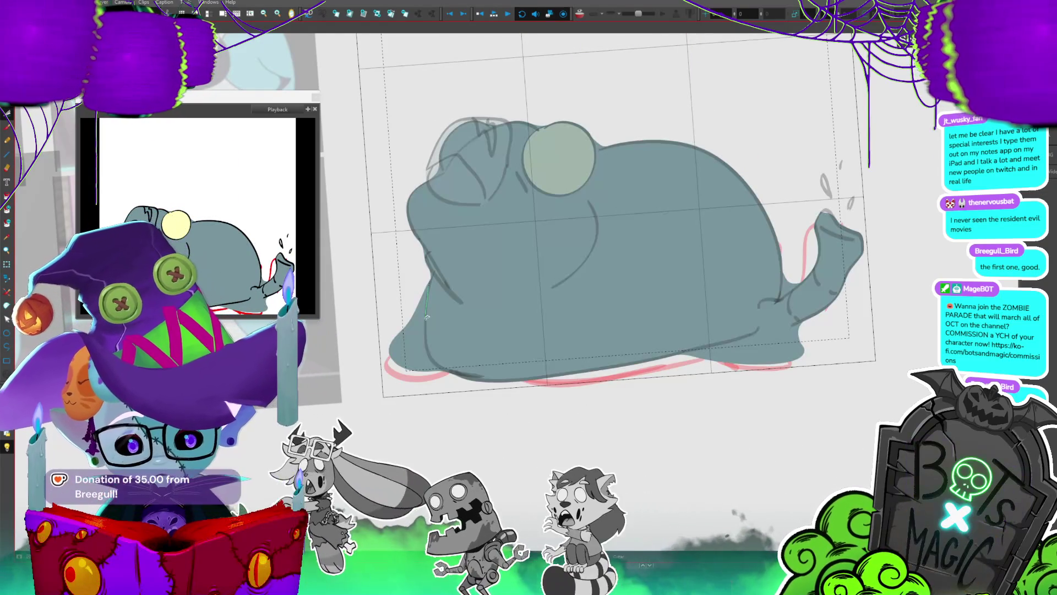
- Erase the teal fill's lower-left bulge, cut along the lower outline, and flip to the lying frame
drag(420, 389, 400, 240)
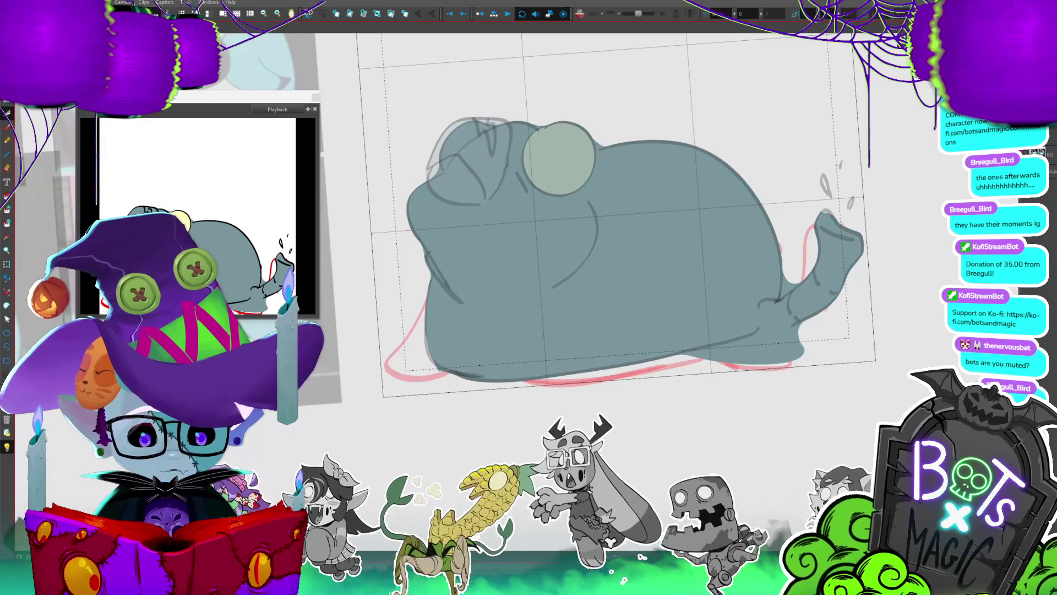
mouse_move(759, 331)
mouse_down()
mouse_move(701, 345)
mouse_move(803, 280)
mouse_up()
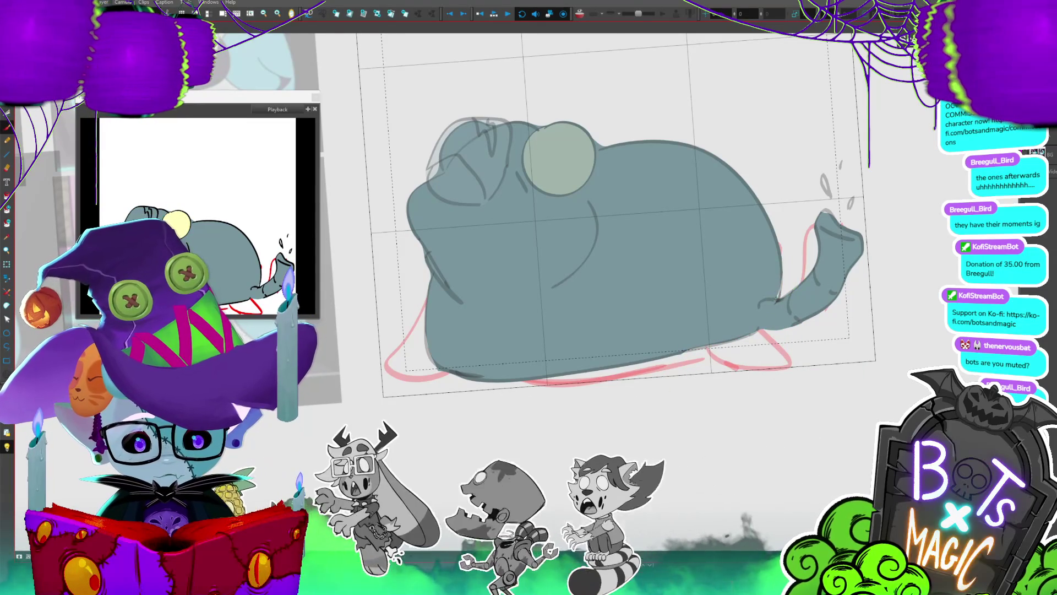
key(Right)
key(Left)
key(Right)
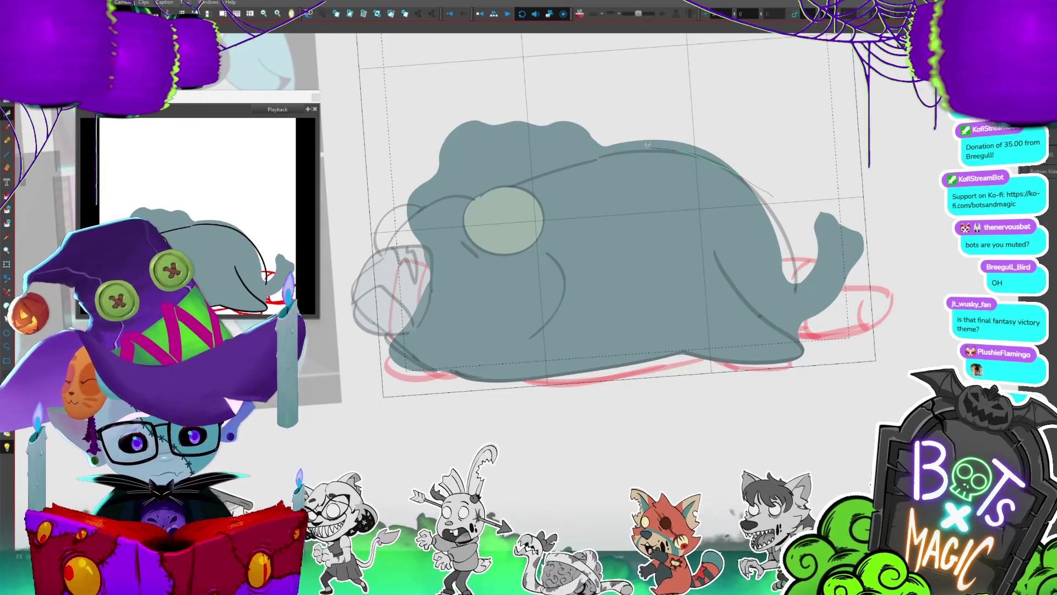
- Cut the bump off the lying creature's teal fill, fill the head grey, and save the project
drag(495, 189, 436, 208)
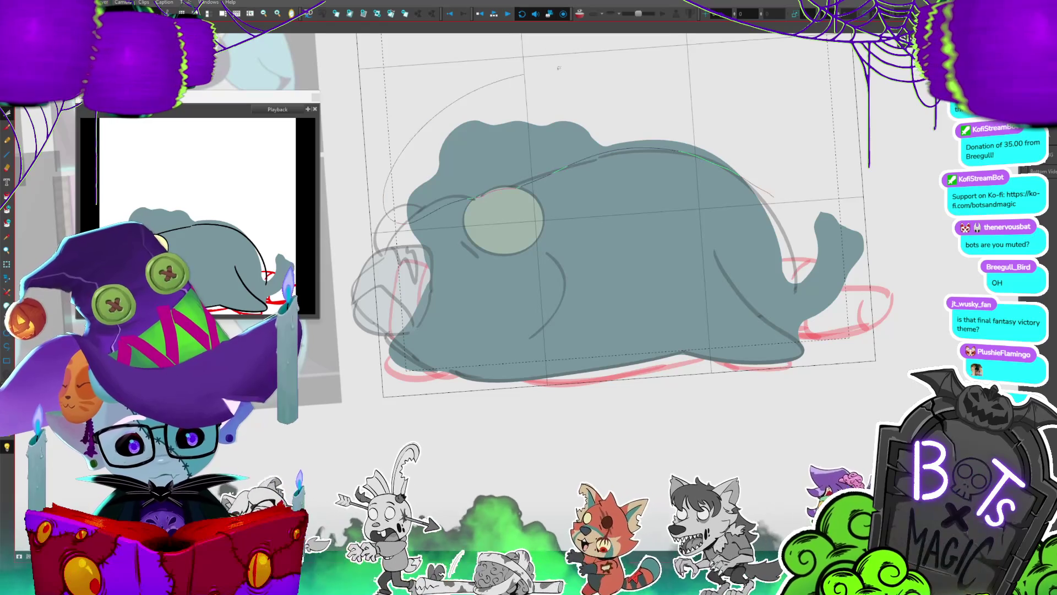
drag(510, 76, 842, 226)
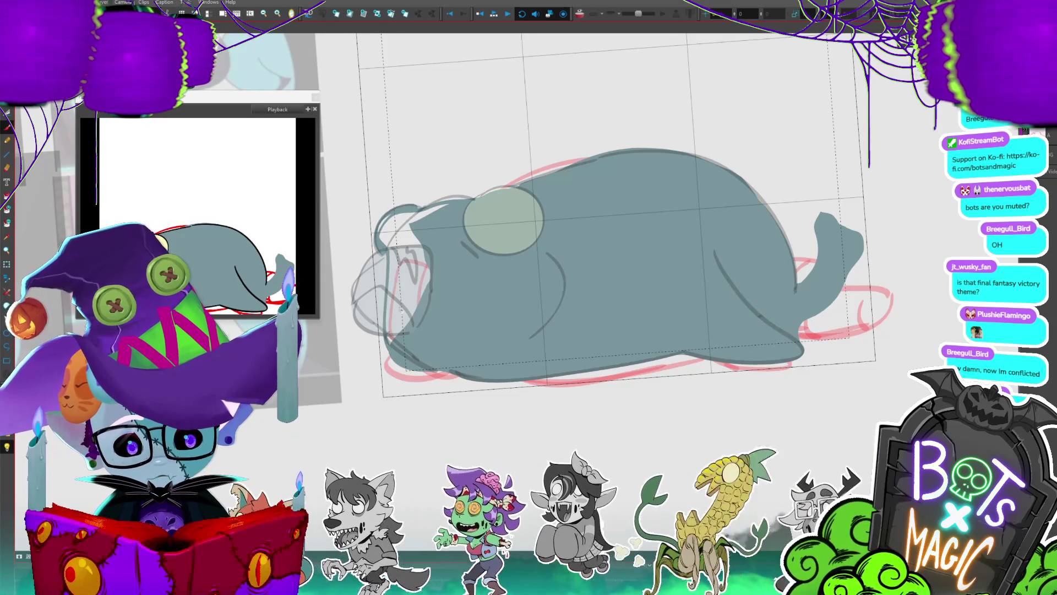
click(426, 360)
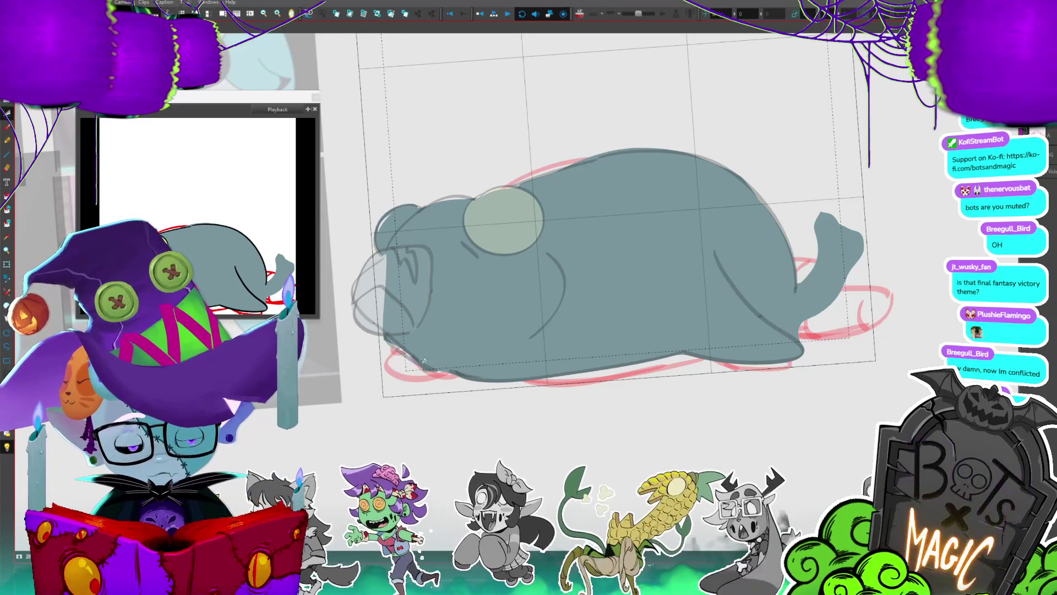
key(ctrl+s)
- Transform the head, clear the selection, and select the short black stroke on the line art frame
key(ctrl+t)
click(441, 395)
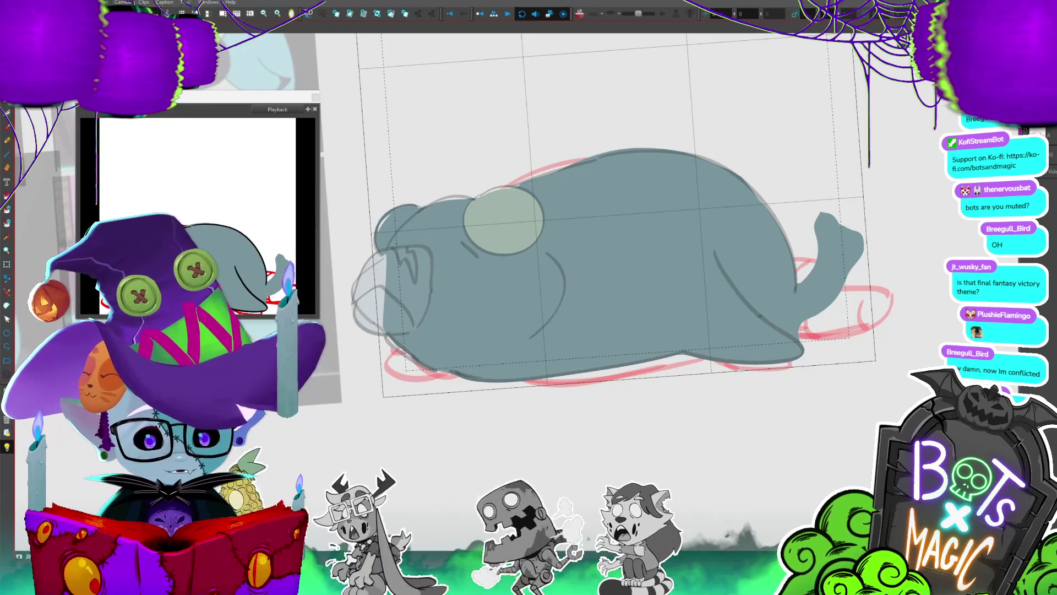
key(period)
drag(367, 315, 472, 390)
scroll(697, 345, left, 2)
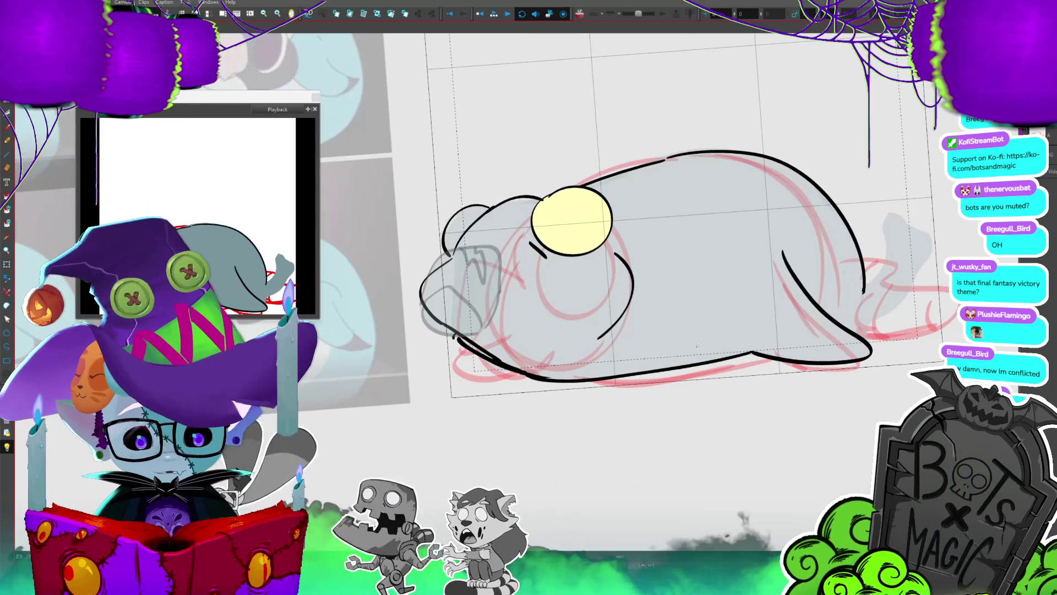
- Nudge the lying creature's snout drawing slightly to the left
key(comma)
key(period)
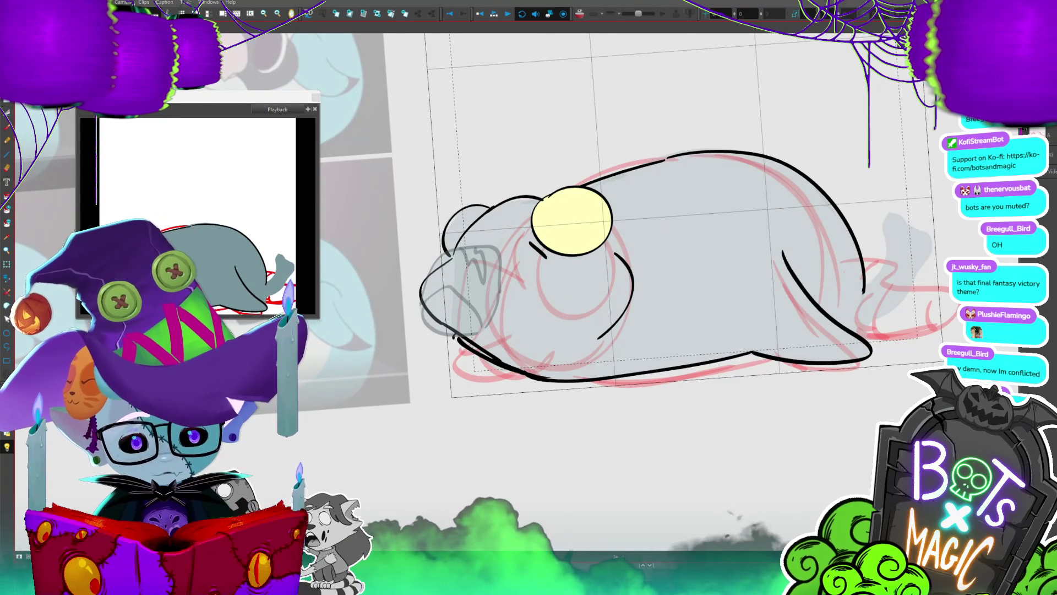
key(slash)
drag(495, 301, 489, 301)
key(comma)
key(period)
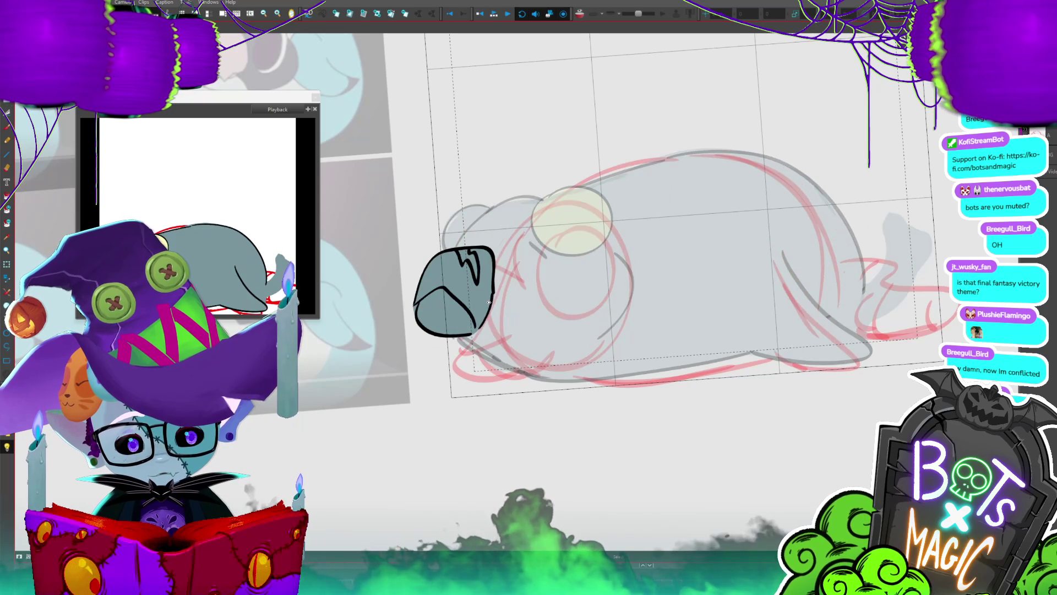
- Switch to the red rough sketch over the grey body and zoom out
key(period)
key(period)
key(comma)
key(period)
key(period)
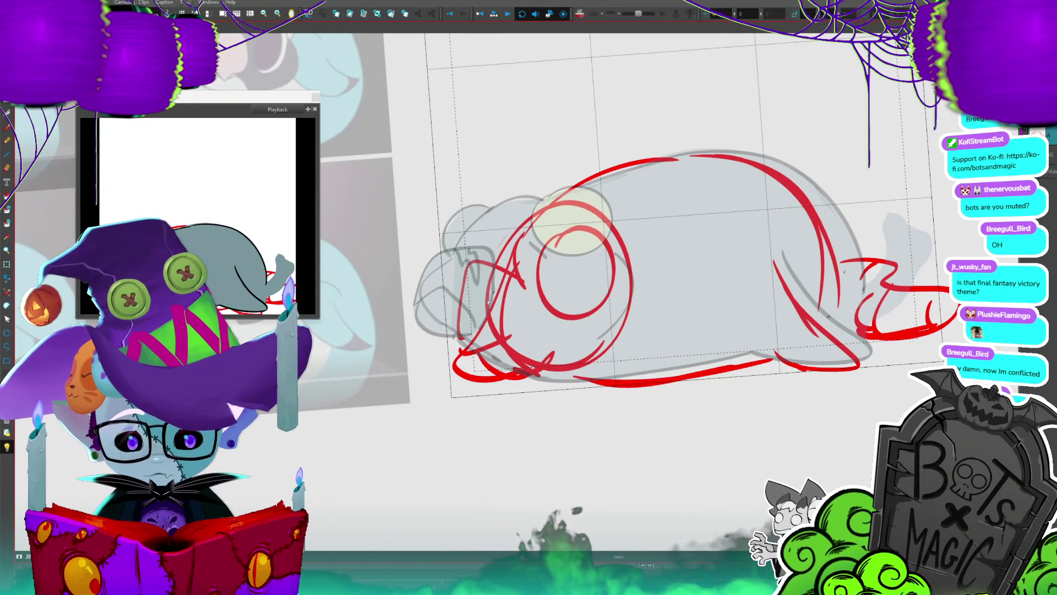
scroll(489, 302, down, 3)
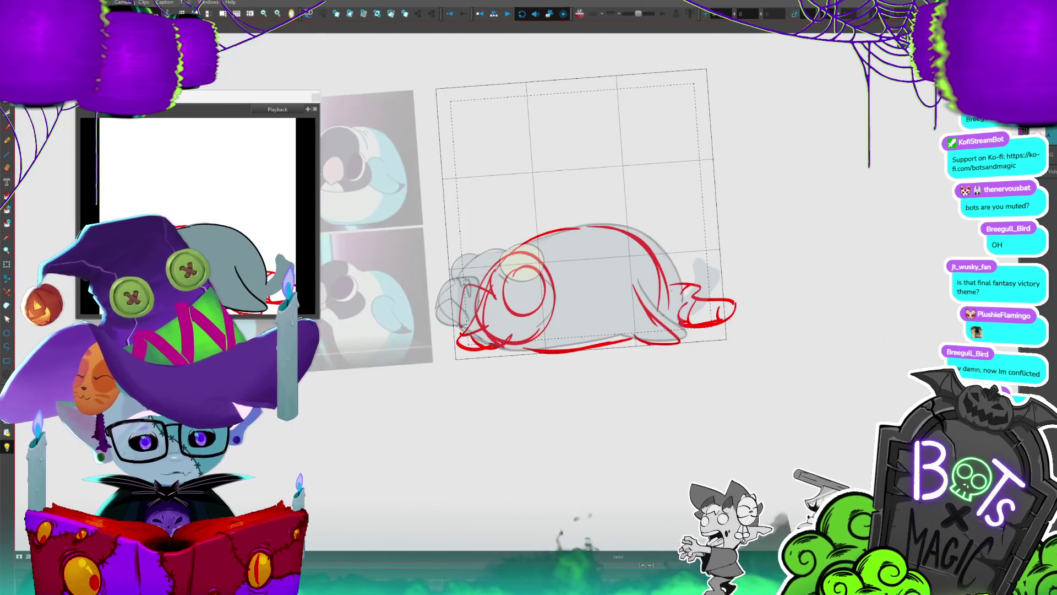
- Step through frames to the reaching pose and undo the short stroke at the tail tip
key(period)
key(ctrl+alt+z)
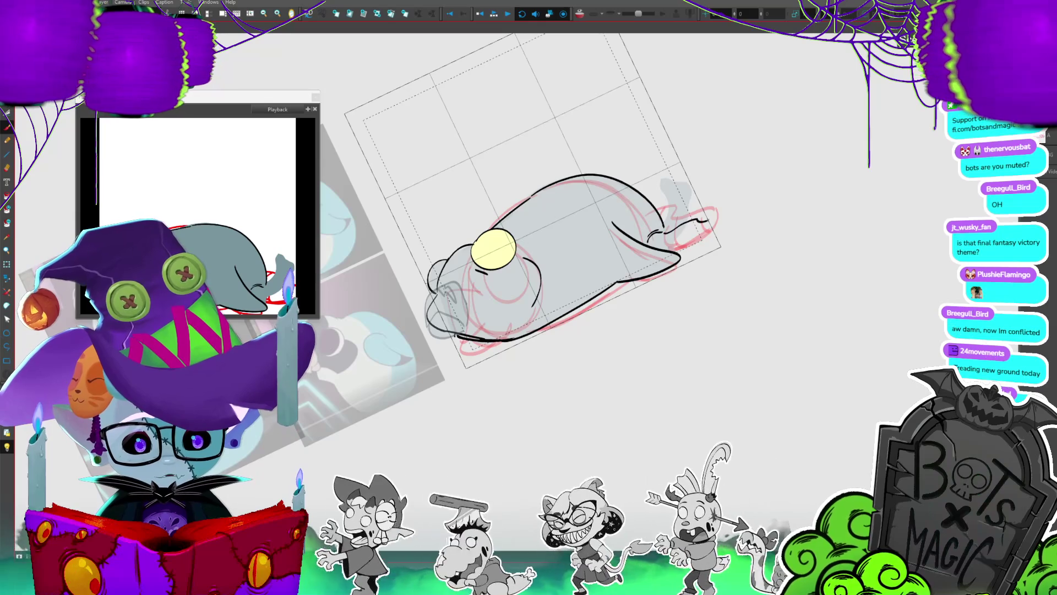
key(period)
key(period)
key(period)
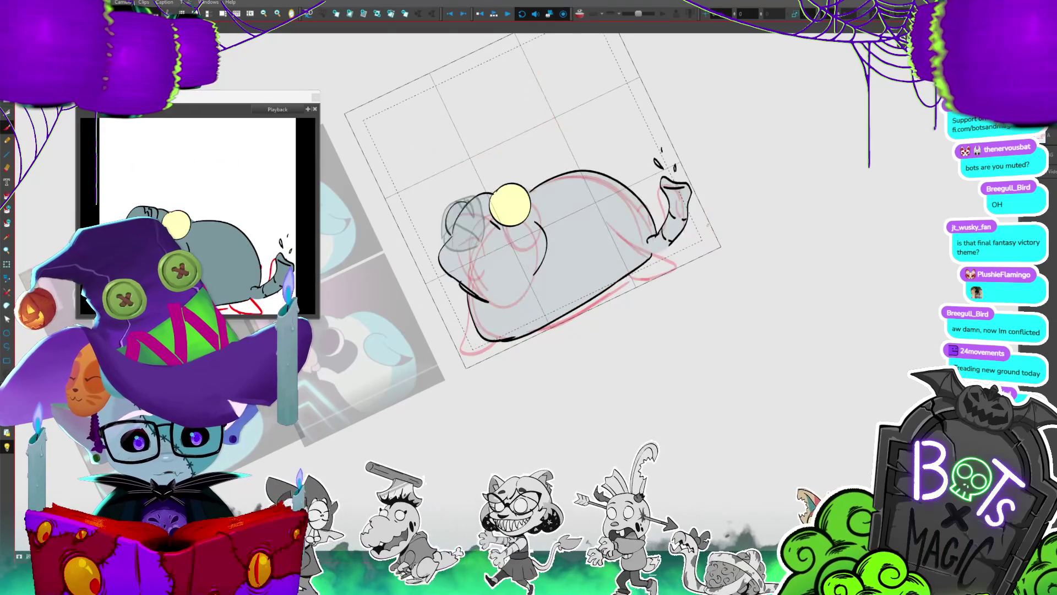
key(period)
key(ctrl+z)
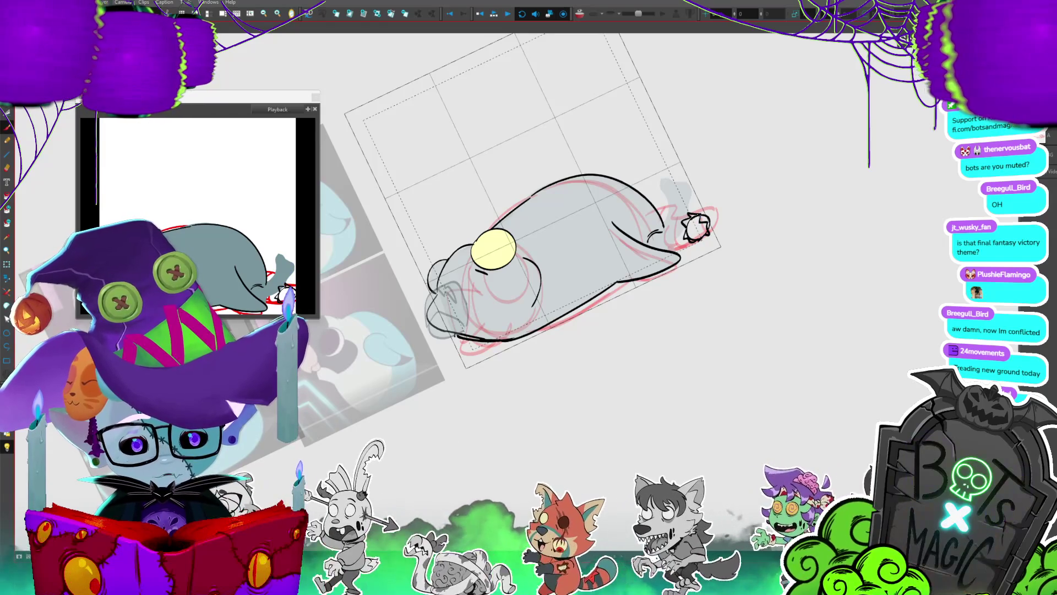
- Redraw the tail up toward the star, fill the star-shaped foot tip black, and reach the tail-up pose
drag(696, 213, 704, 205)
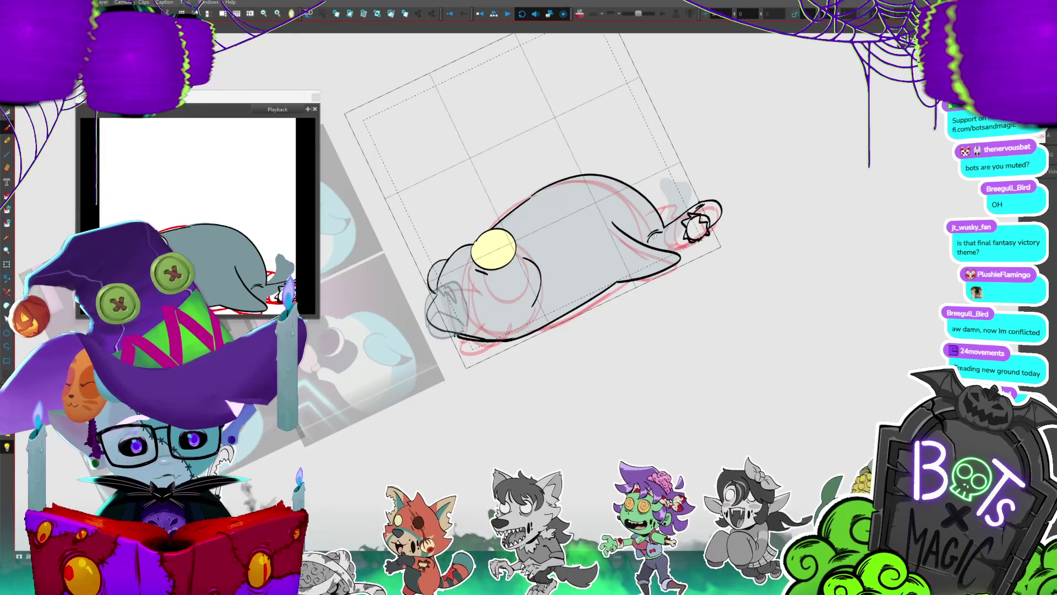
drag(658, 233, 682, 202)
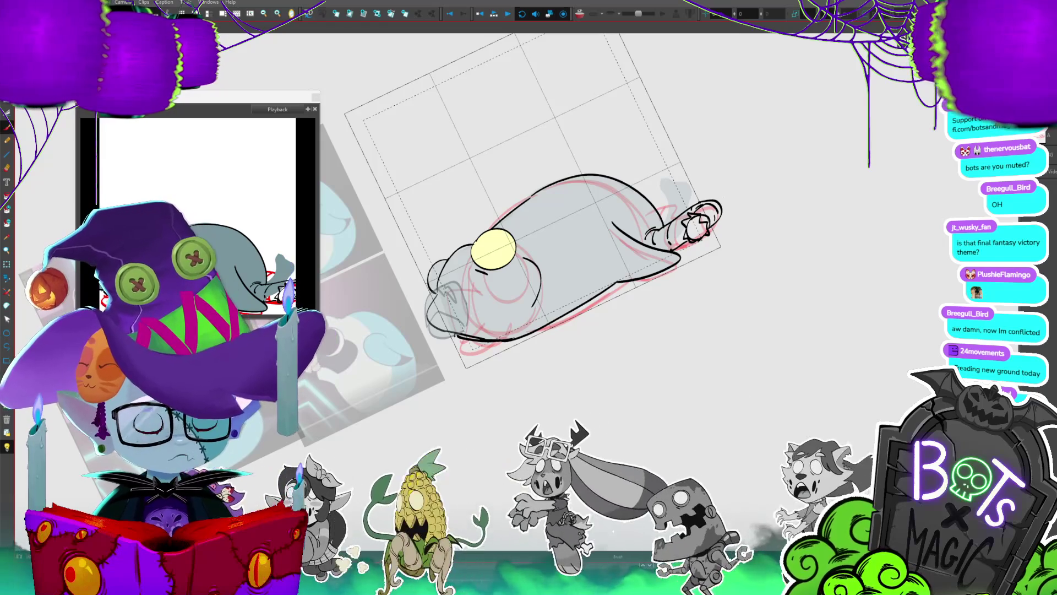
drag(743, 357, 768, 378)
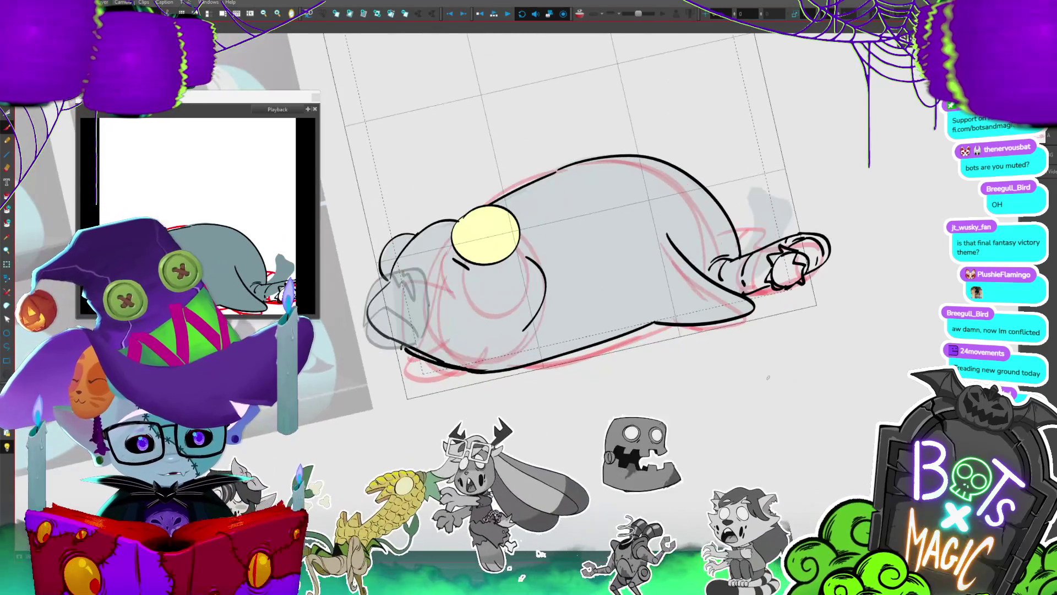
click(788, 270)
key(period)
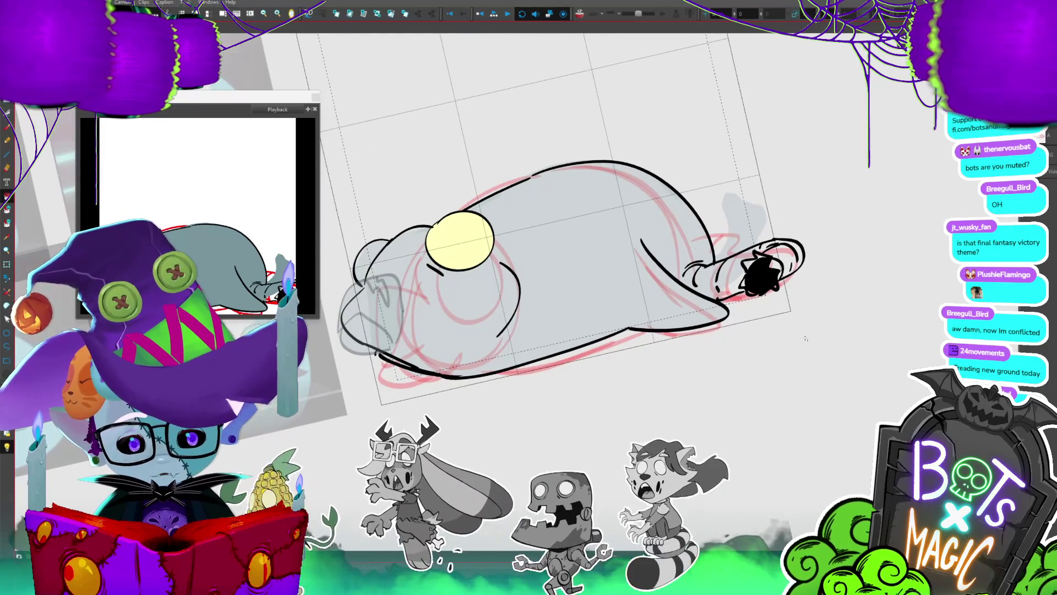
key(period)
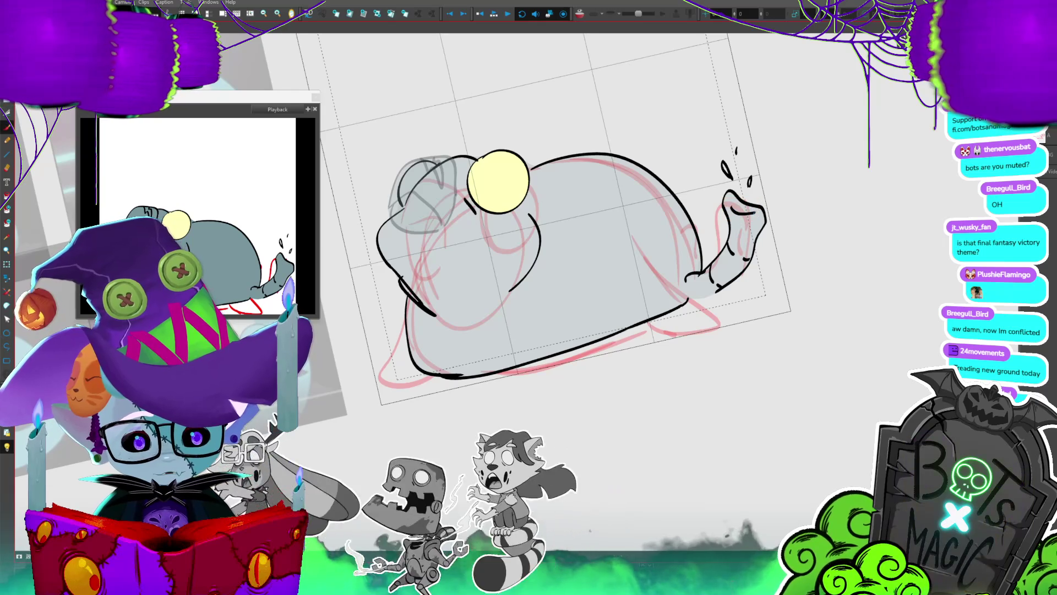
- Step through the frames, bringing the leg drawing to full visibility and comparing neighbouring poses
key(period)
key(period)
key(period)
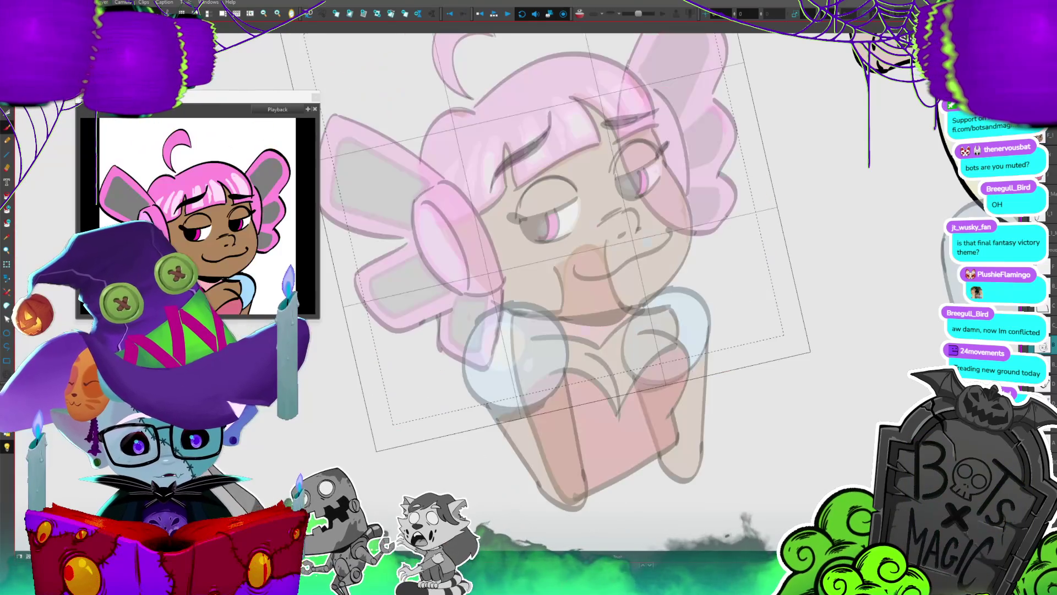
key(period)
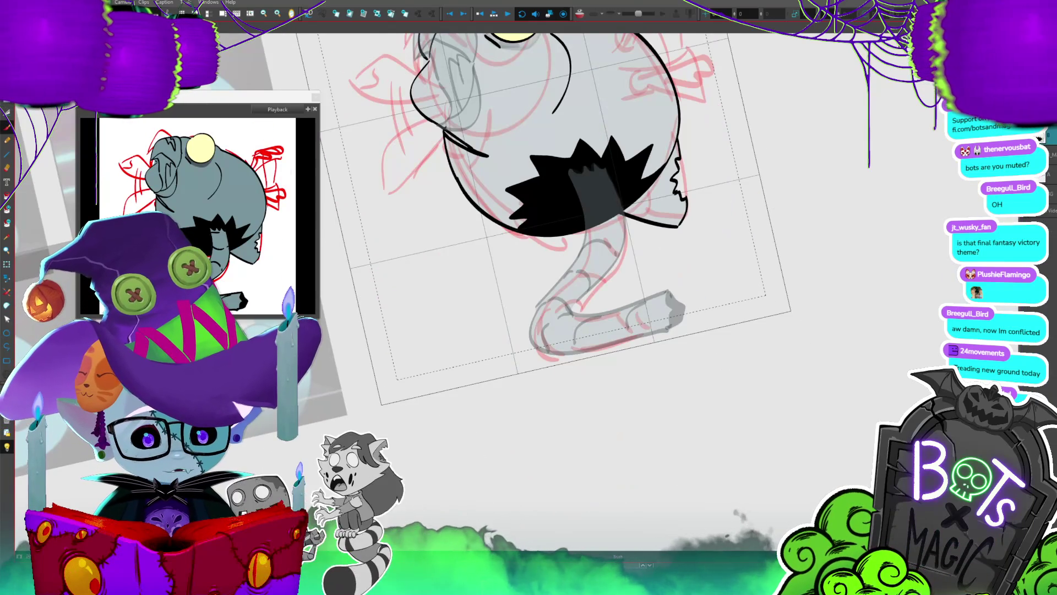
key(slash)
key(slash)
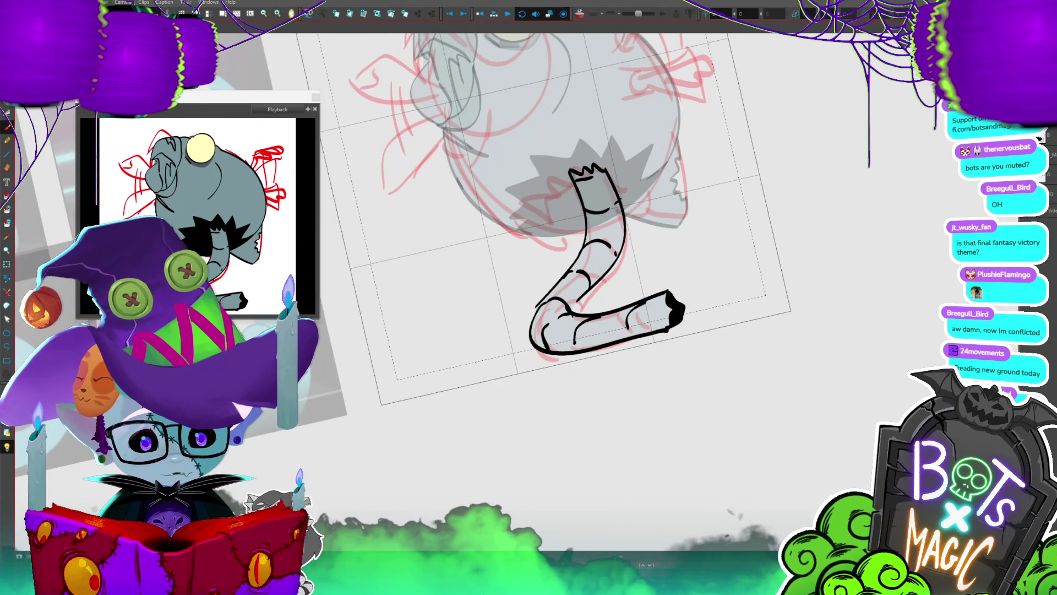
key(period)
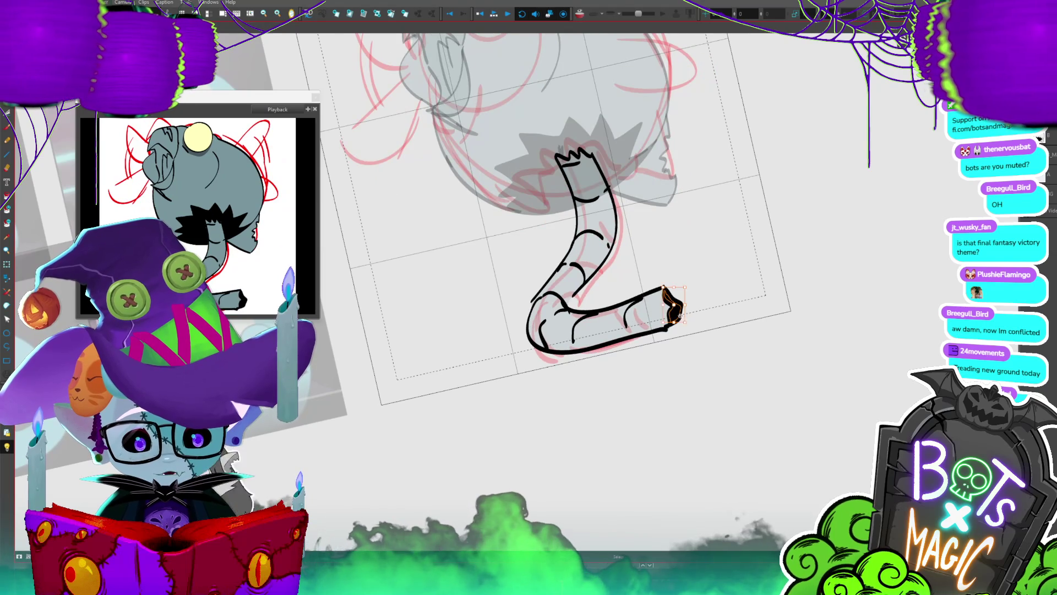
key(period)
key(period)
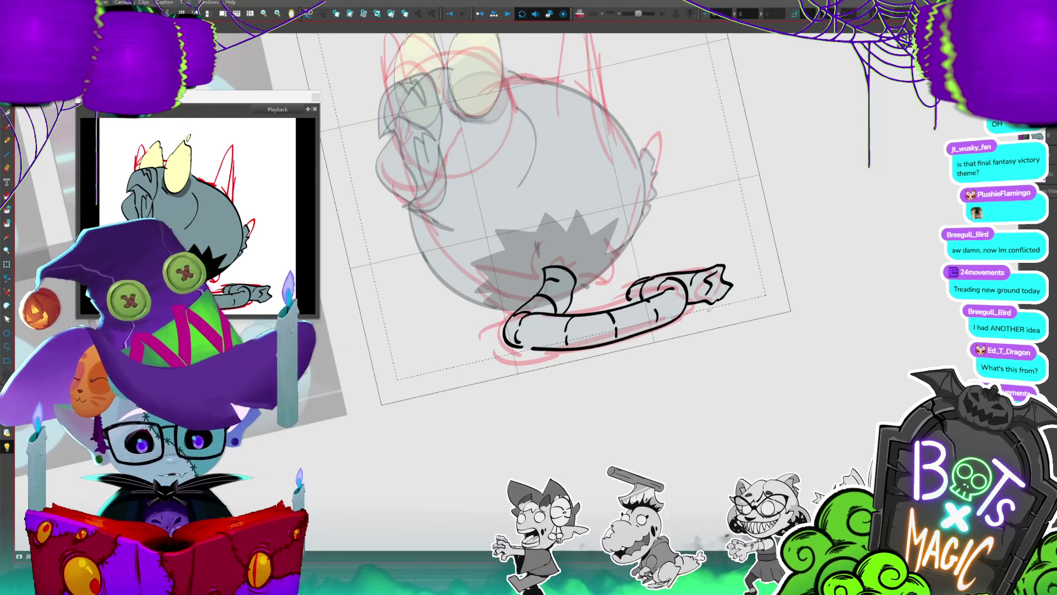
key(Return)
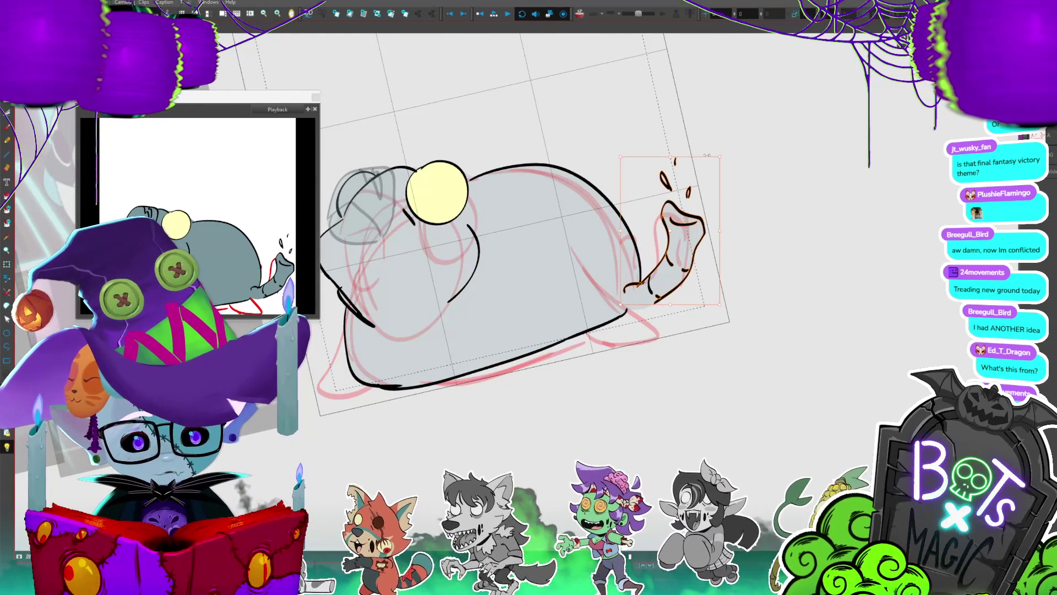
- Enlarge the raised foot, nudge it left, and ink a line from its base along the belly
drag(720, 157, 729, 144)
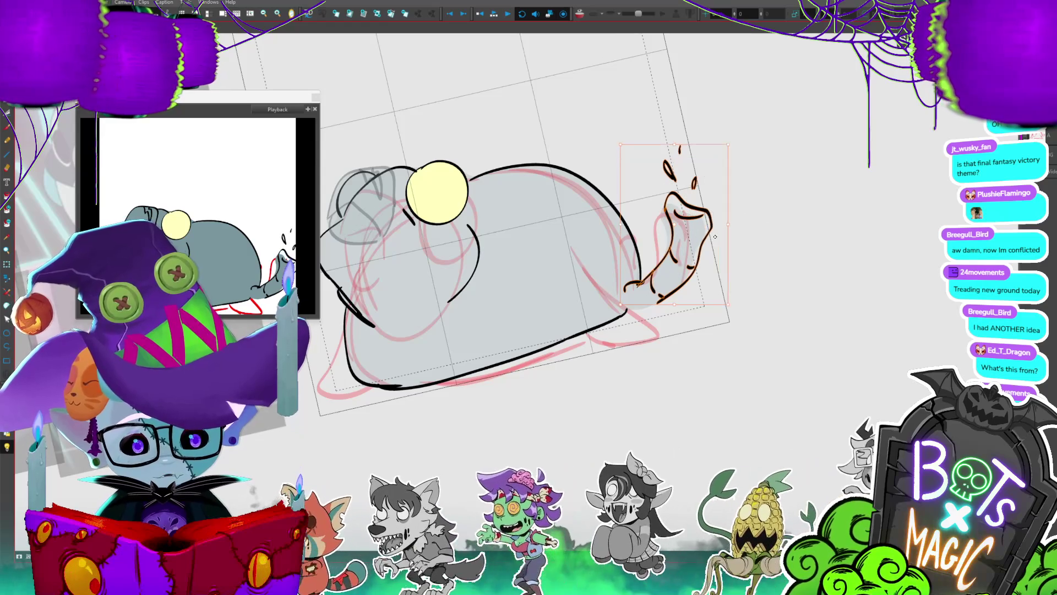
click(711, 236)
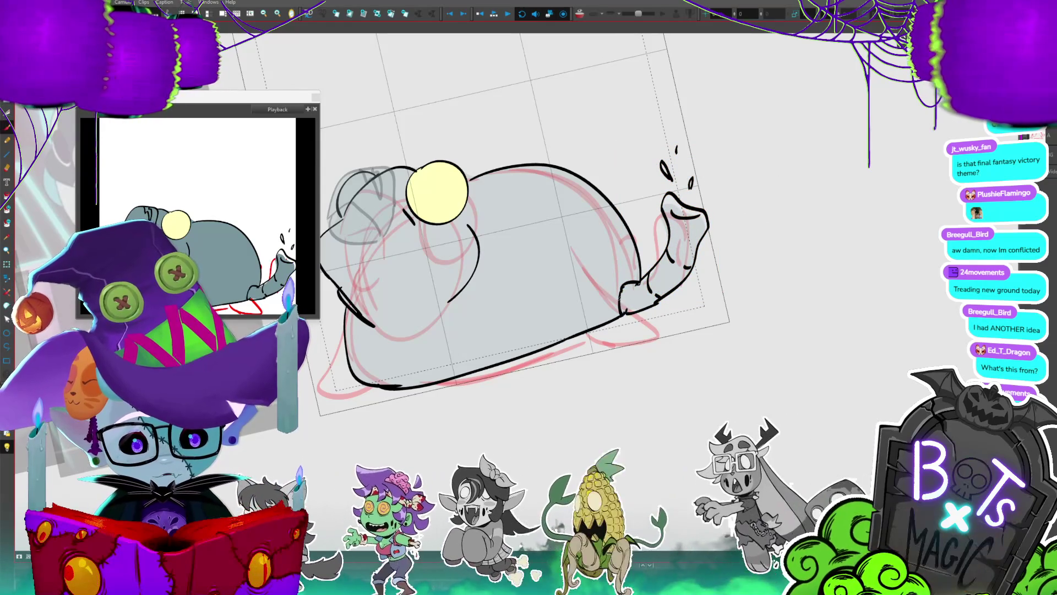
drag(621, 285, 563, 340)
click(627, 309)
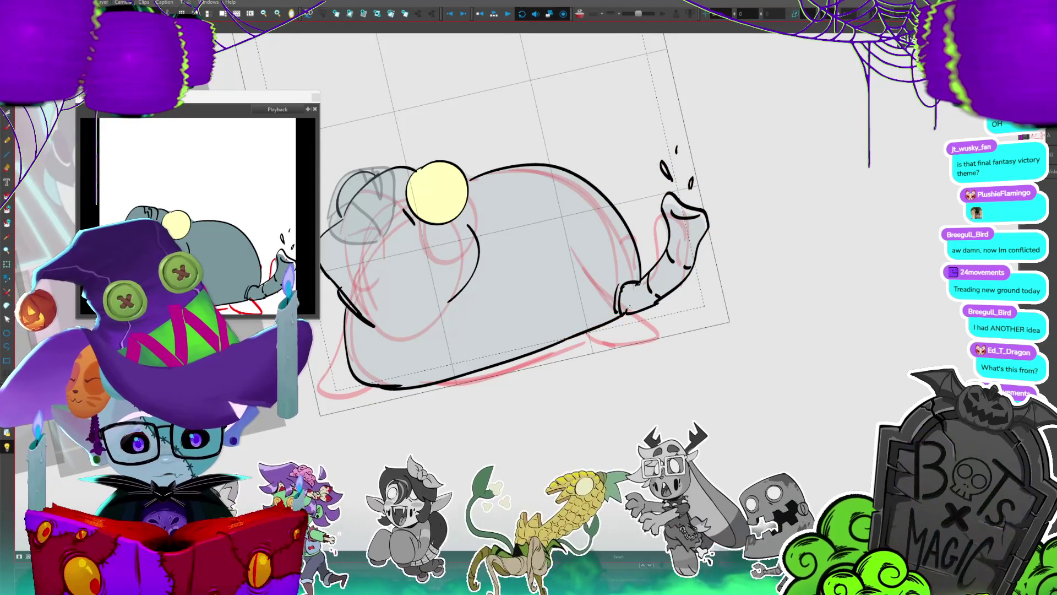
key(period)
- Go to the lying-down pose and squash its snout shape vertically
key(comma)
key(comma)
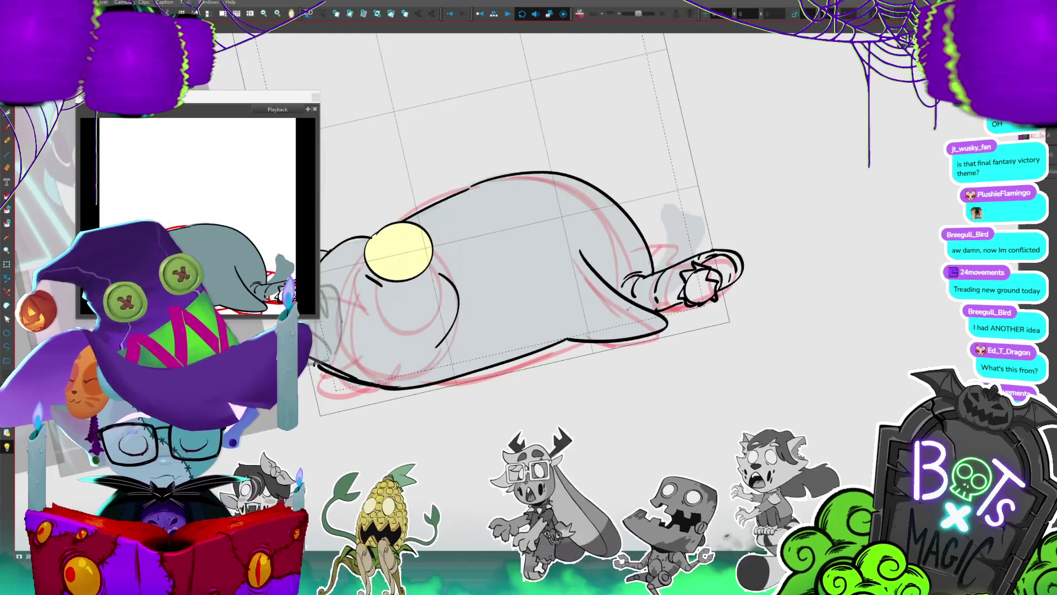
key(comma)
key(comma)
key(comma)
key(comma)
key(comma)
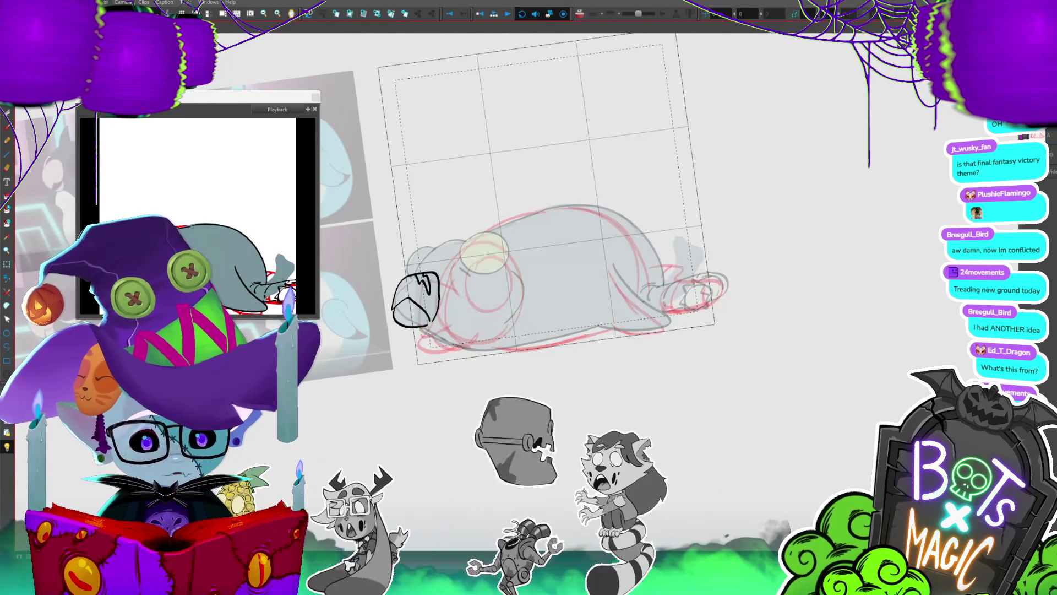
key(comma)
key(comma)
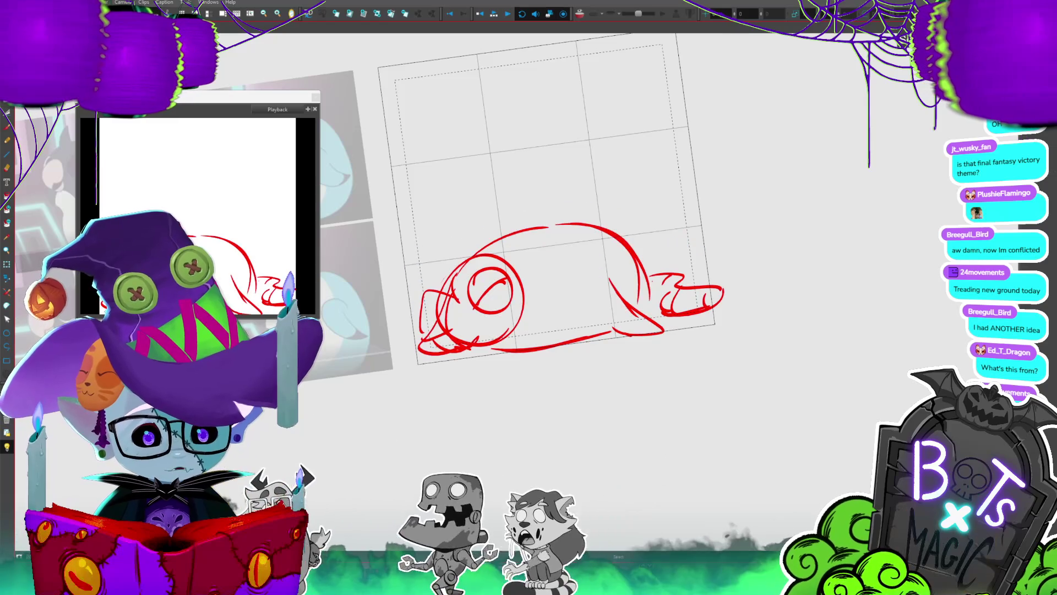
key(comma)
key(comma)
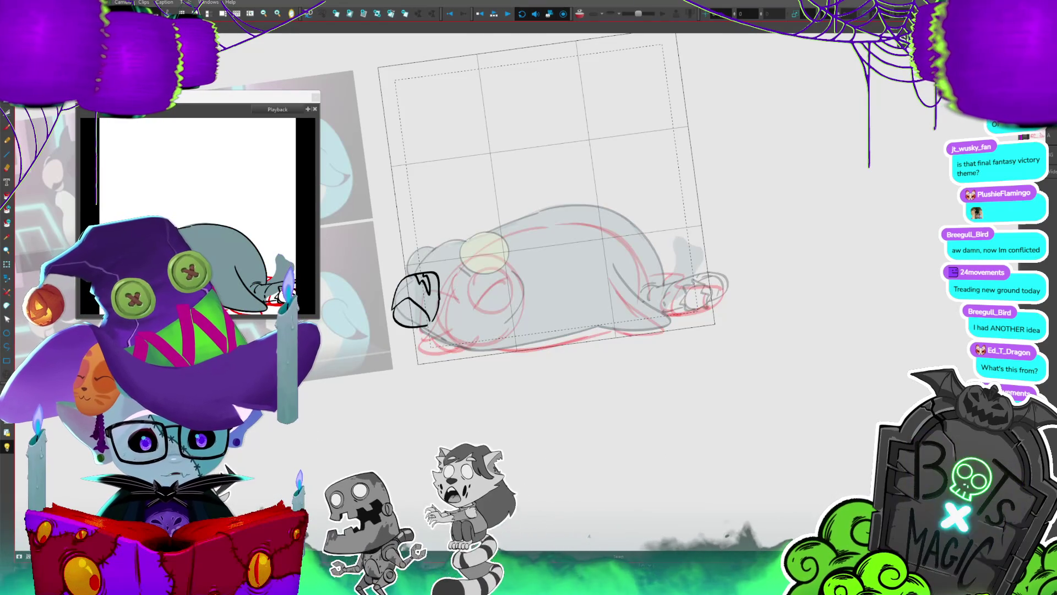
key(comma)
click(511, 274)
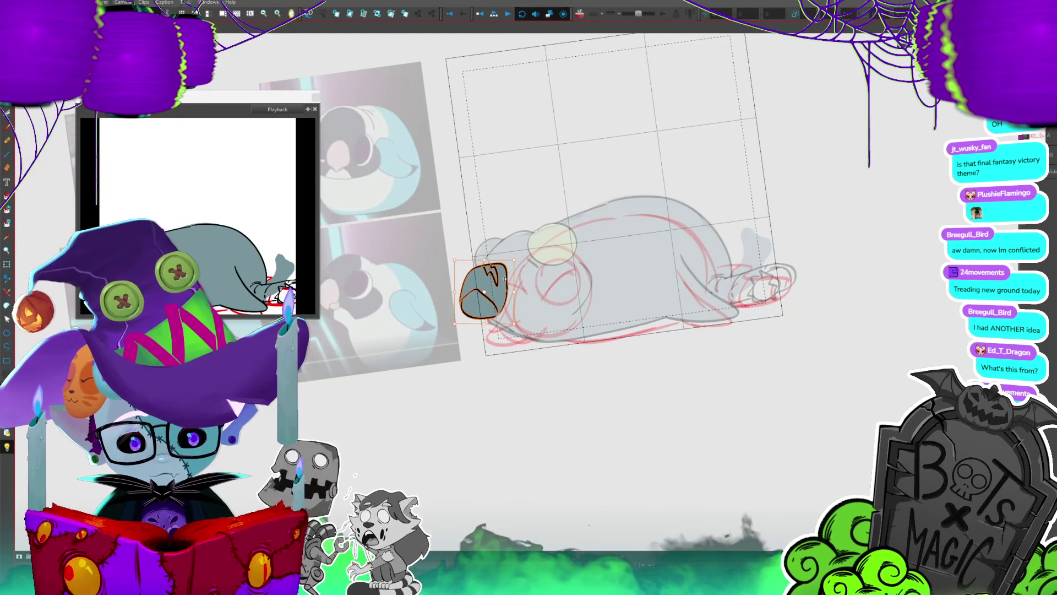
drag(485, 260, 522, 295)
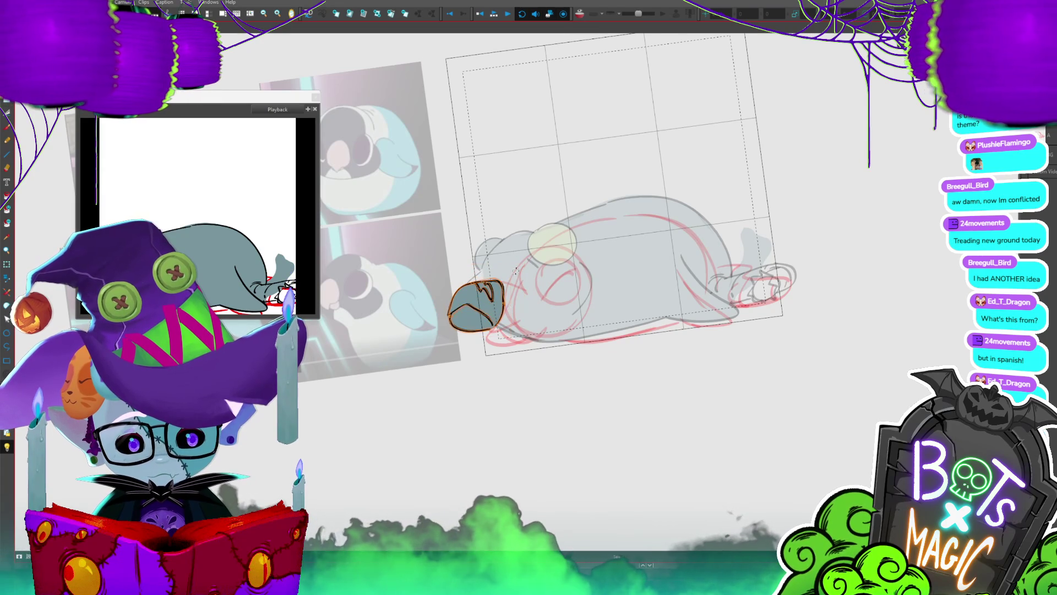
- Rotate the head outline counter-clockwise, widen it with the yellow circle, and shift the snout left
click(595, 264)
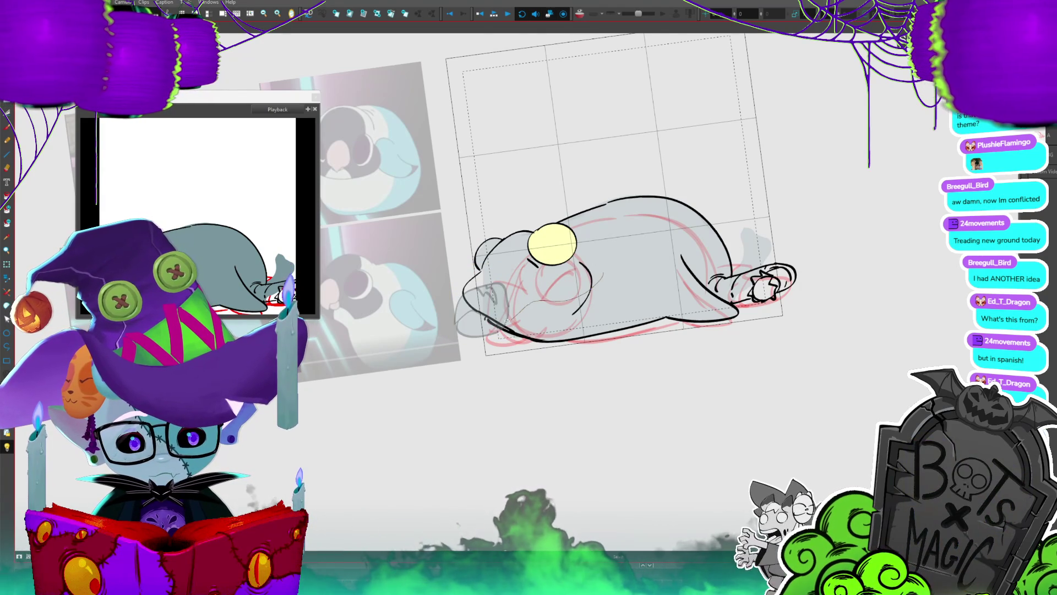
click(500, 226)
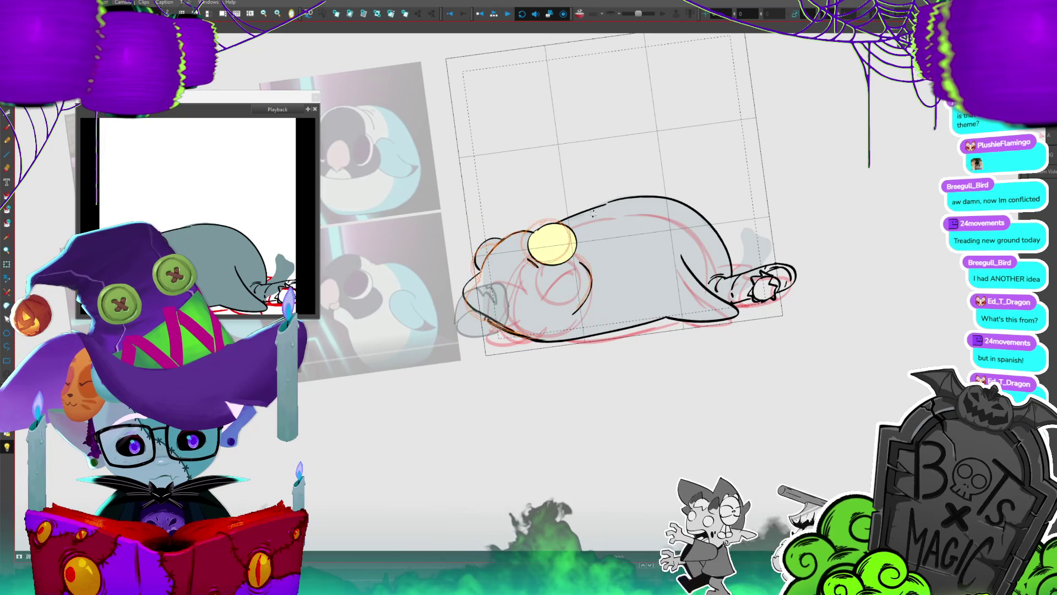
drag(606, 220, 571, 248)
click(545, 225)
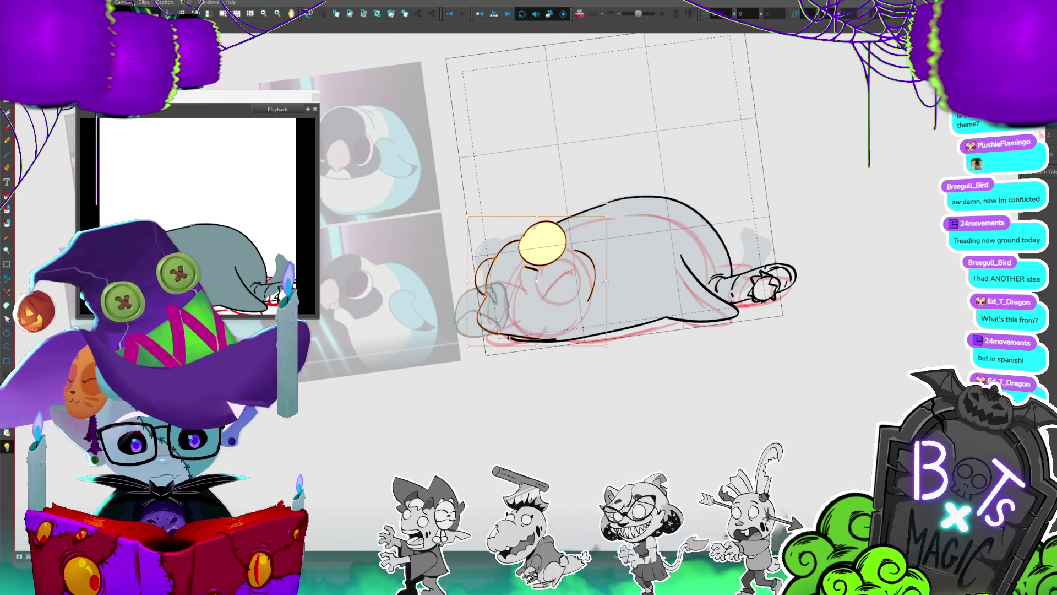
drag(606, 281, 611, 283)
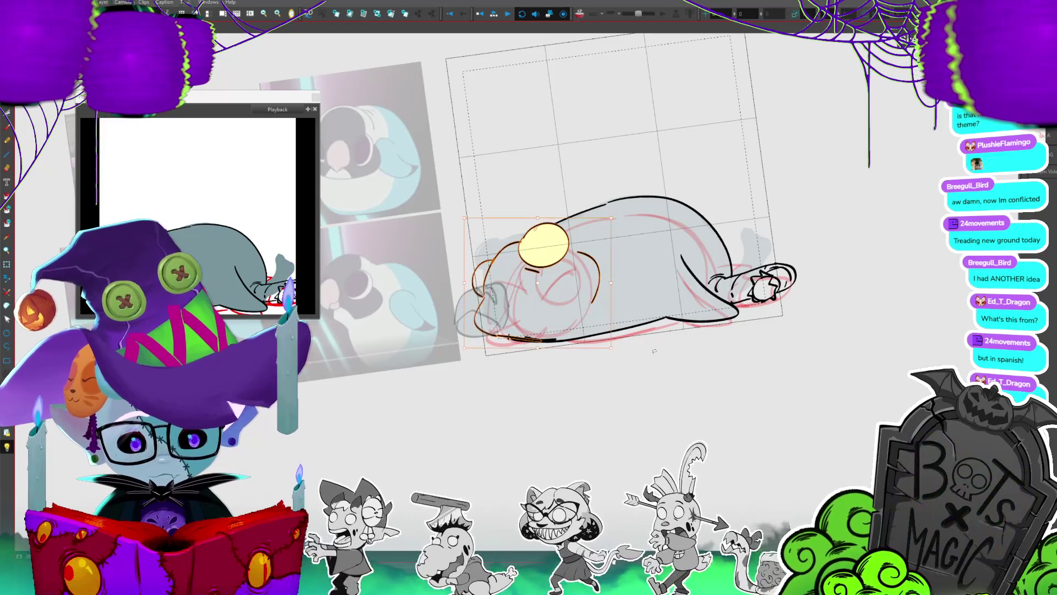
click(510, 304)
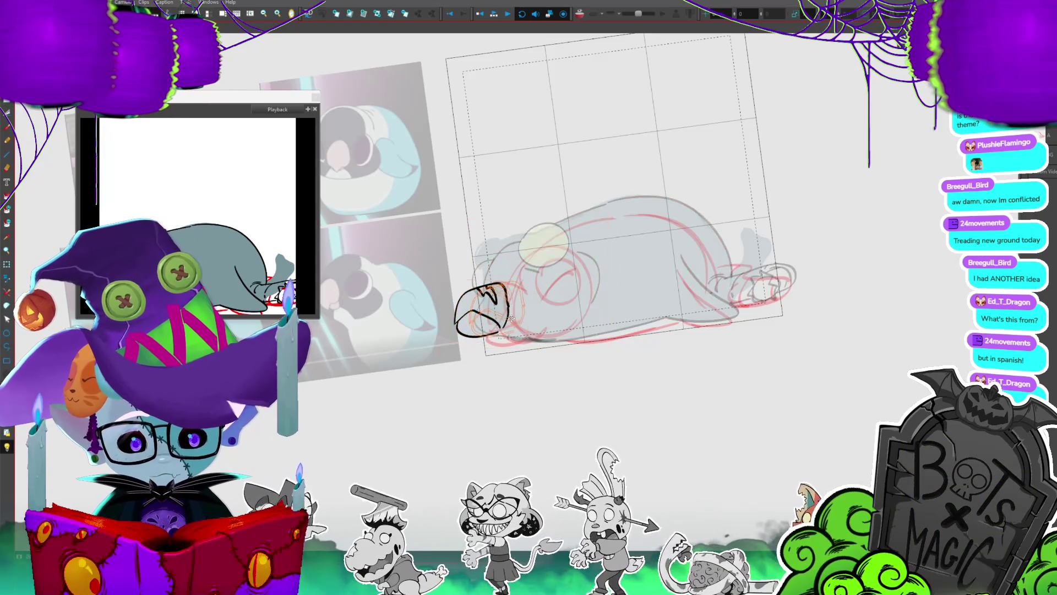
drag(505, 286, 490, 286)
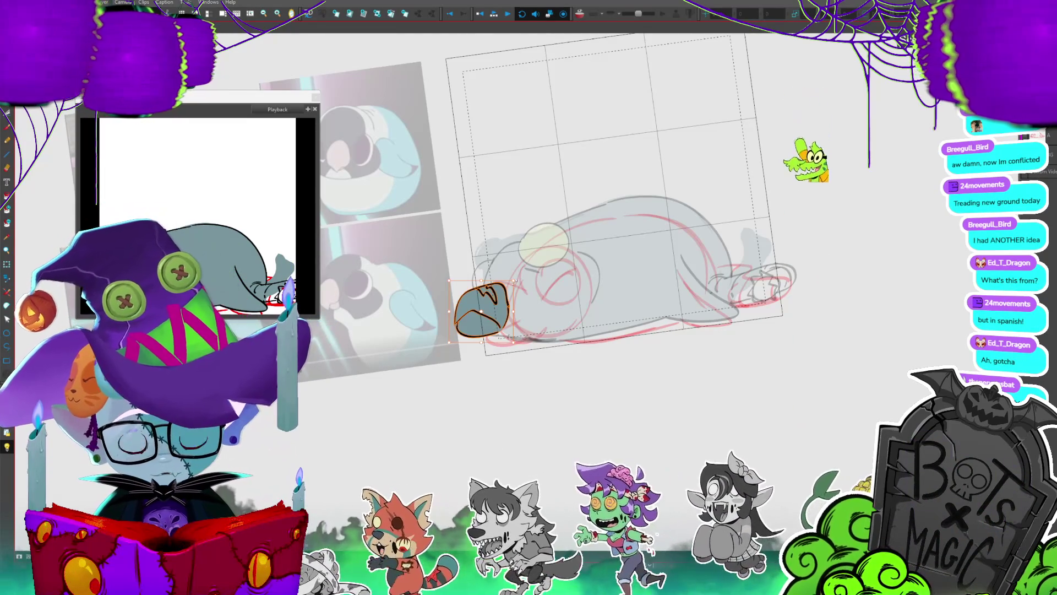
- Flip through the drawings from two-eared to lying poses and back, then play the animation as a loop
key(period)
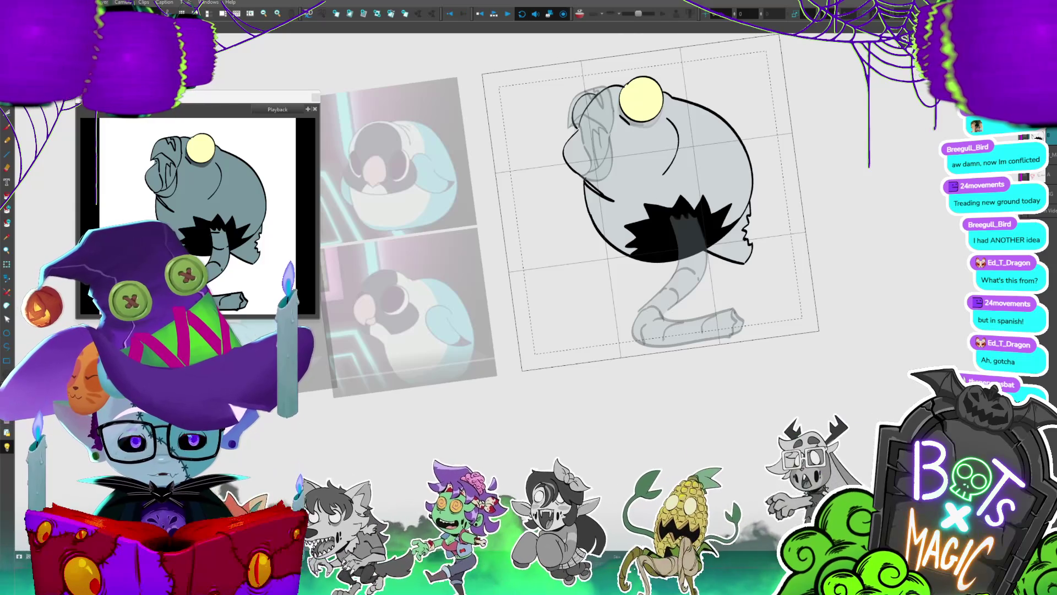
key(period)
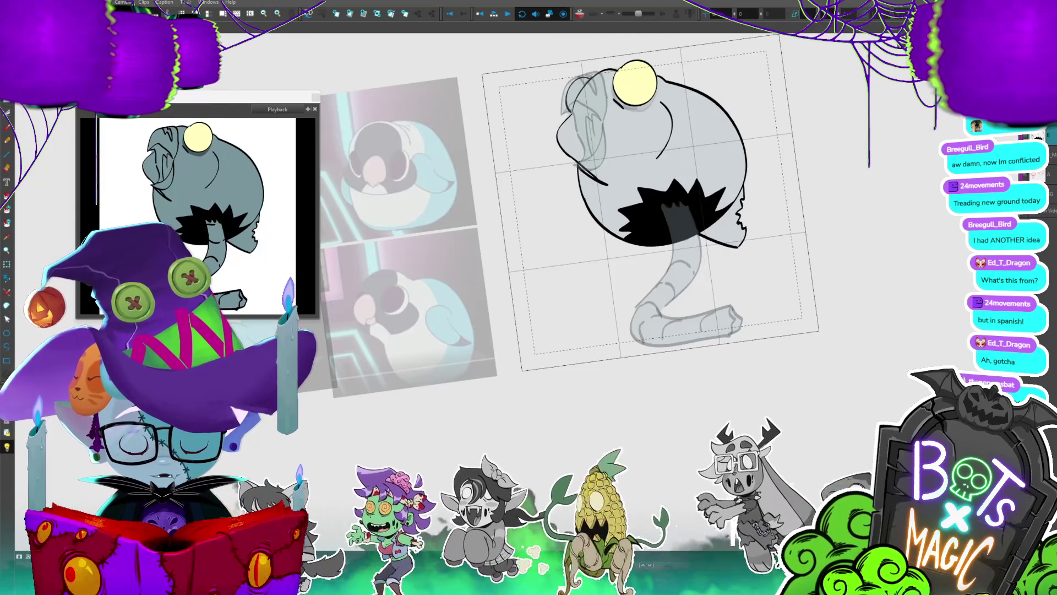
key(period)
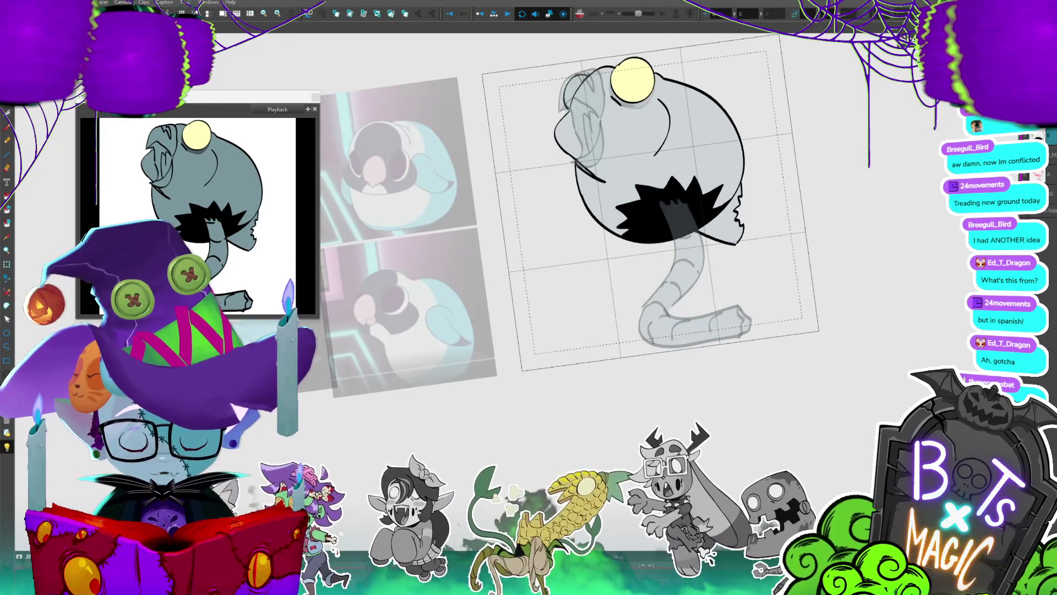
key(period)
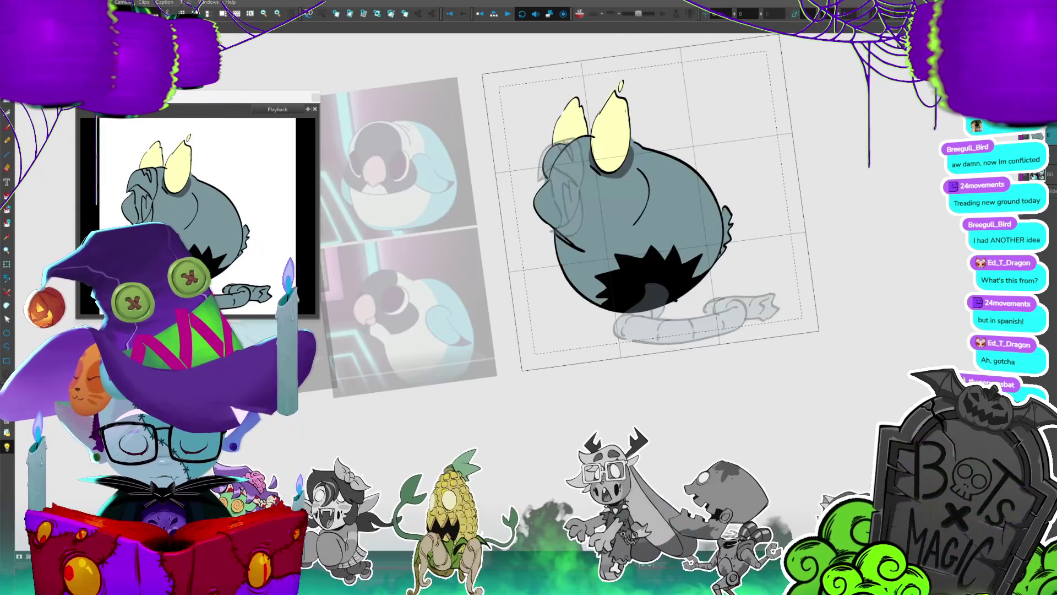
key(period)
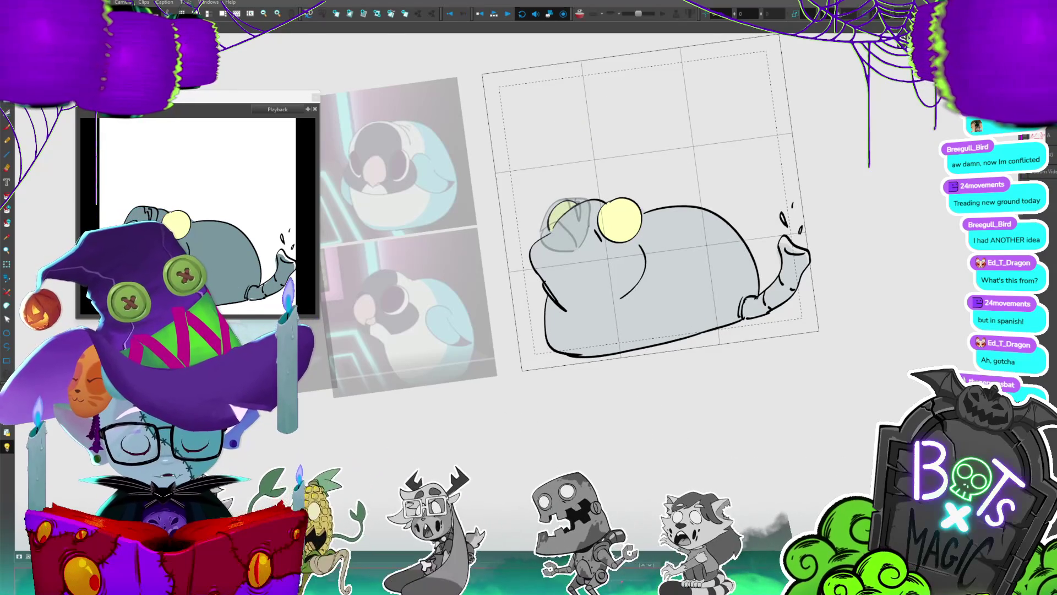
key(period)
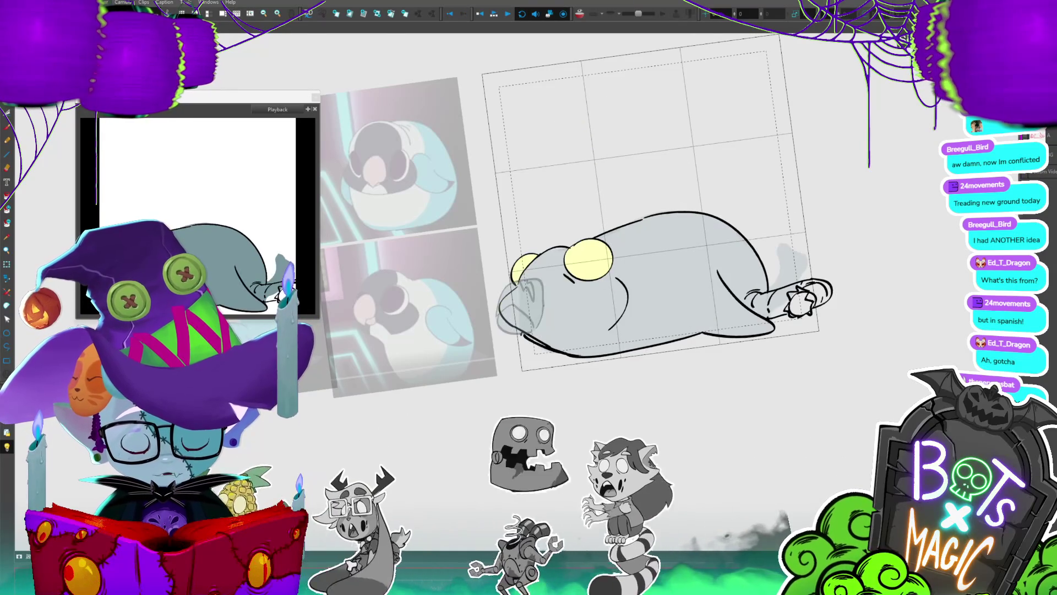
key(period)
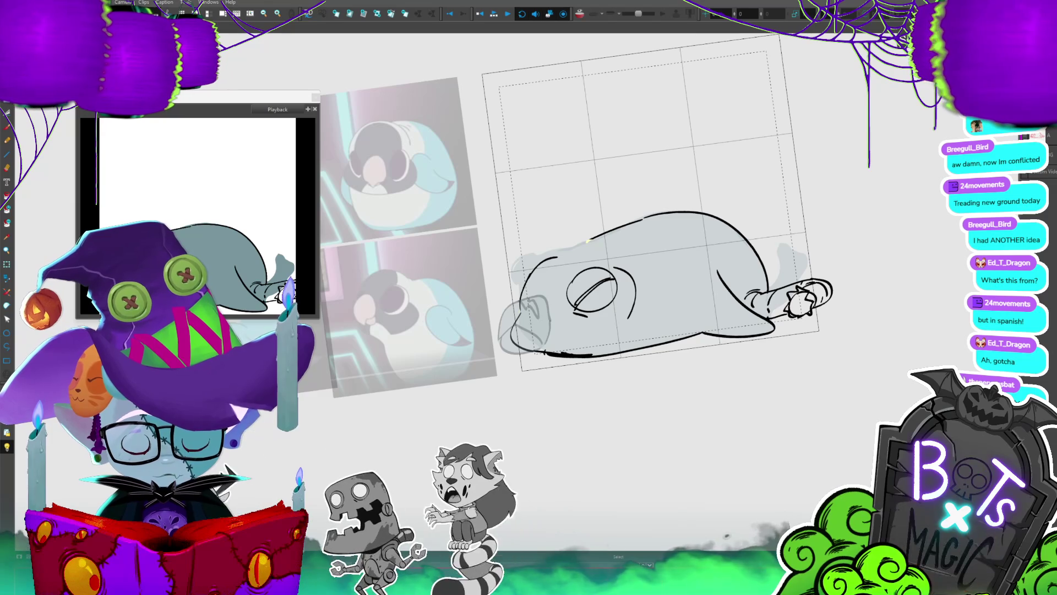
key(period)
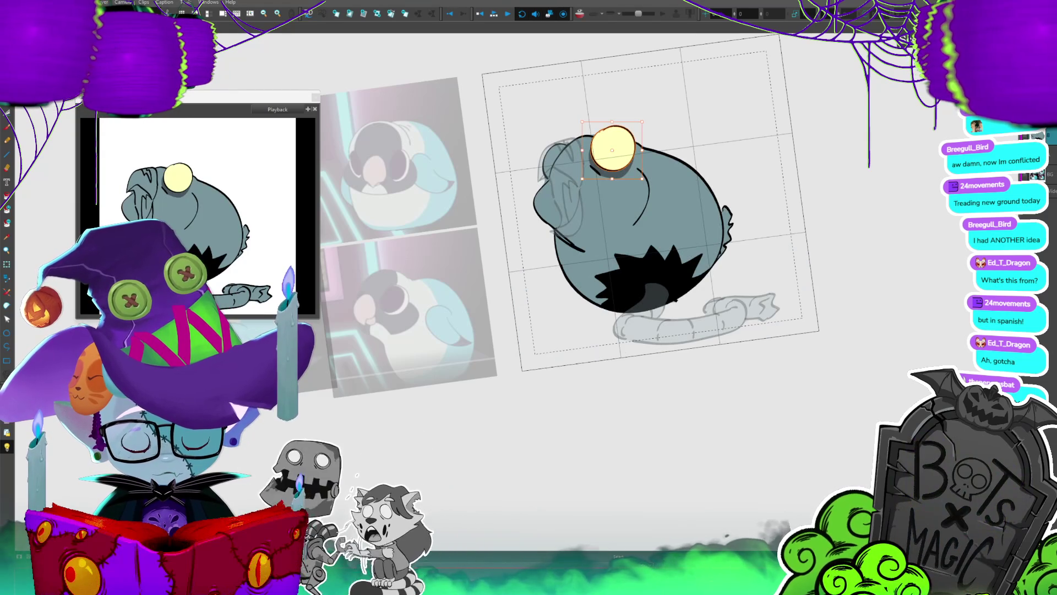
key(period)
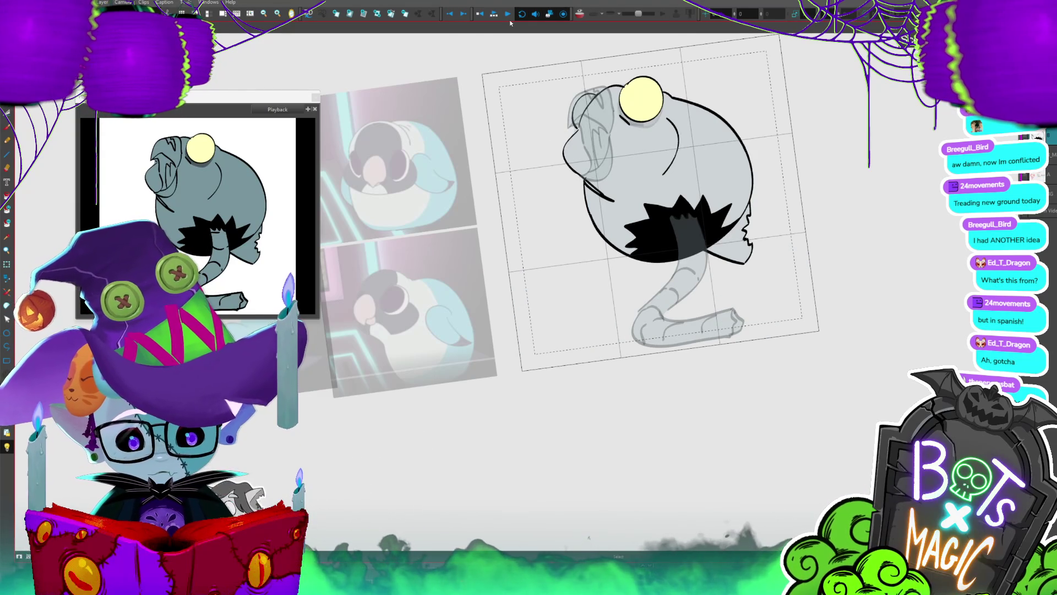
click(494, 14)
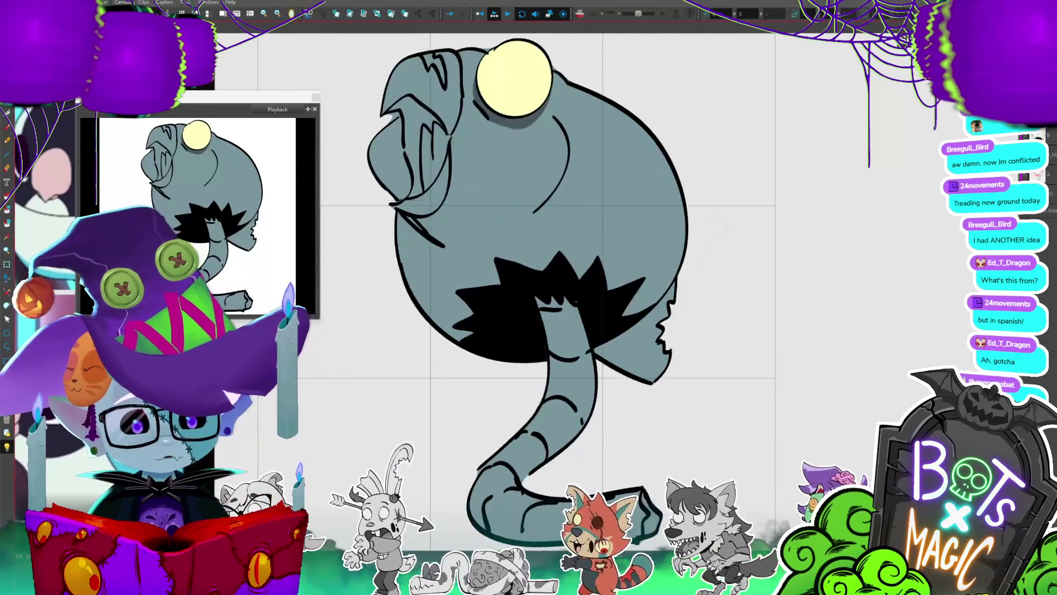
- Stop the looping playback to return to the static round creature drawing
click(495, 16)
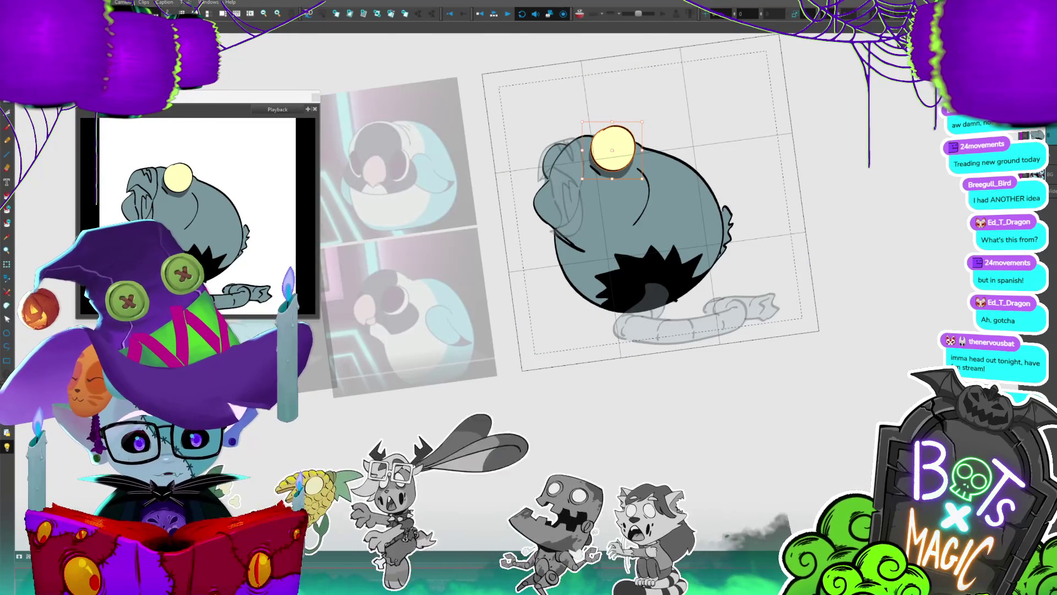
- Bring the lying-down tail line art onto the yellow-eyed seal and move it to the body's end
key(comma)
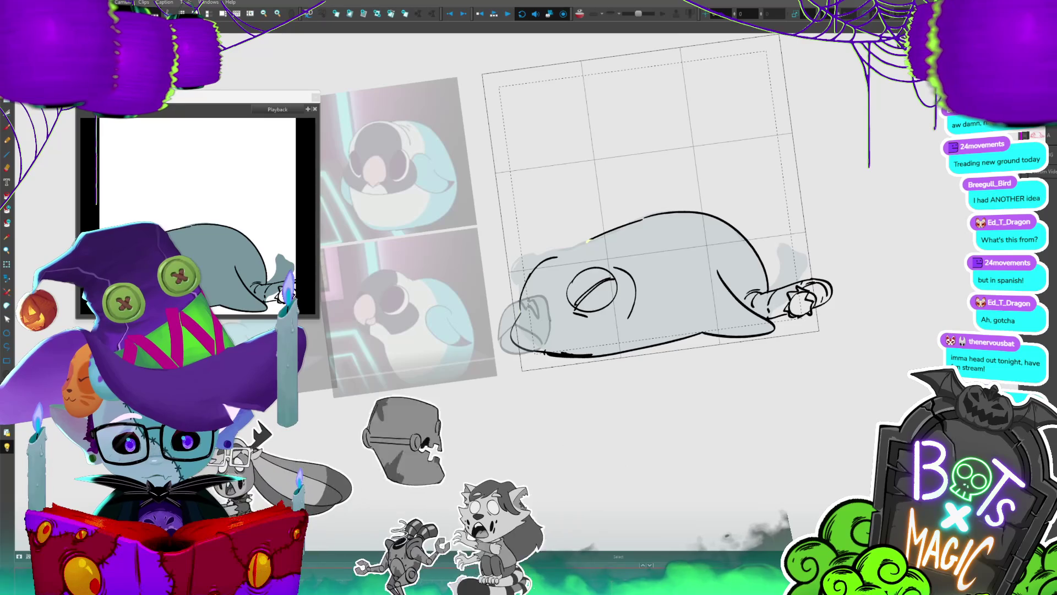
key(period)
key(period)
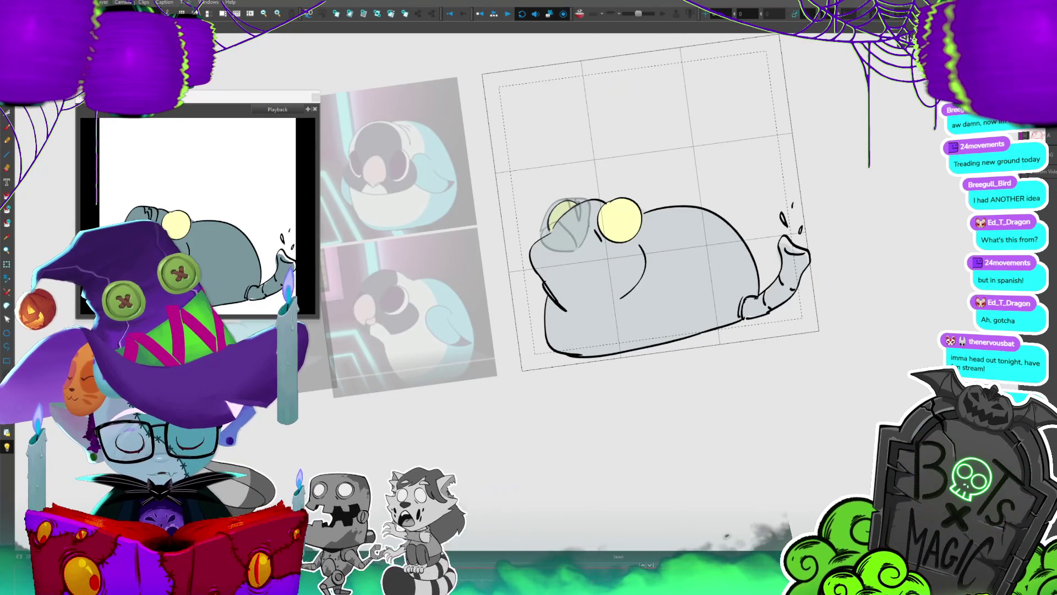
key(period)
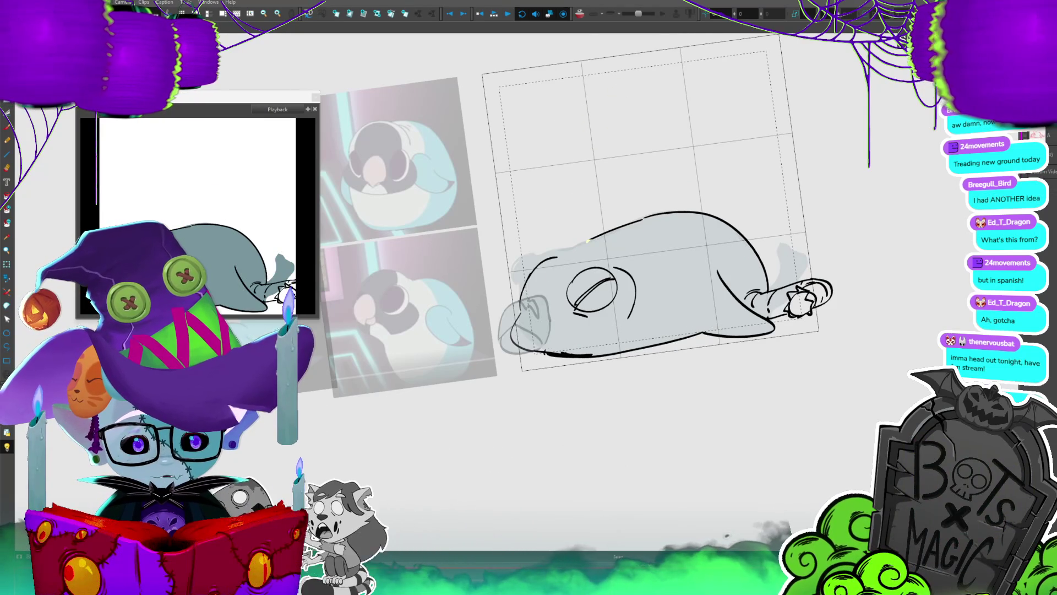
key(period)
key(period)
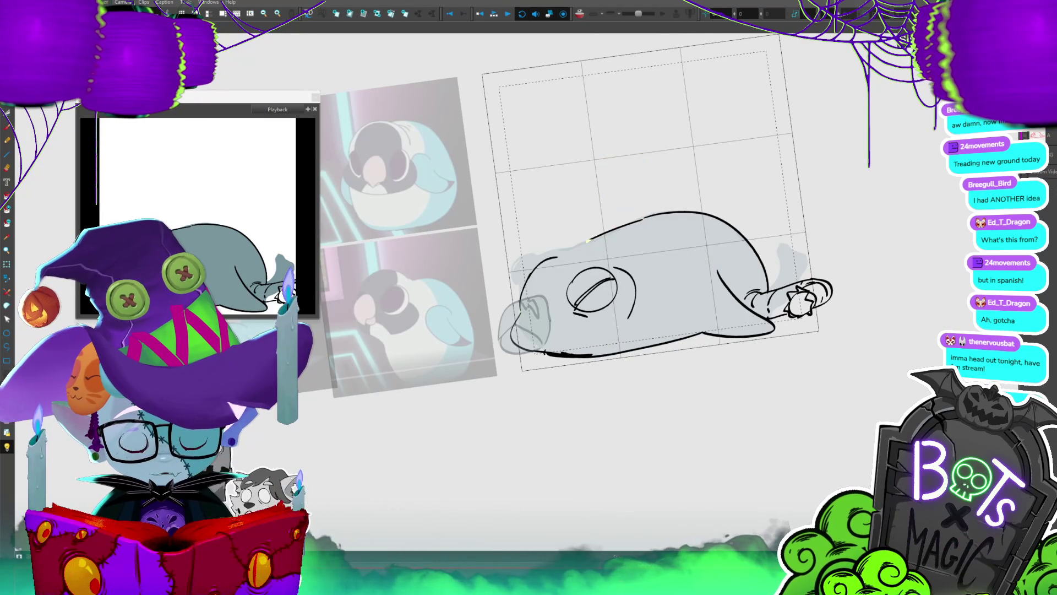
key(period)
key(period)
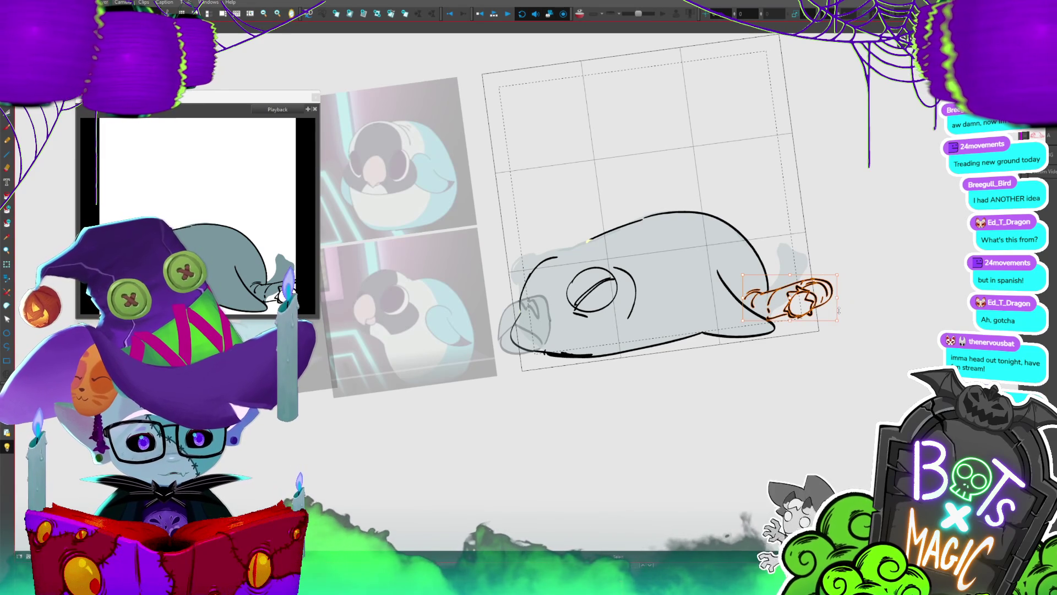
key(period)
key(ctrl+z)
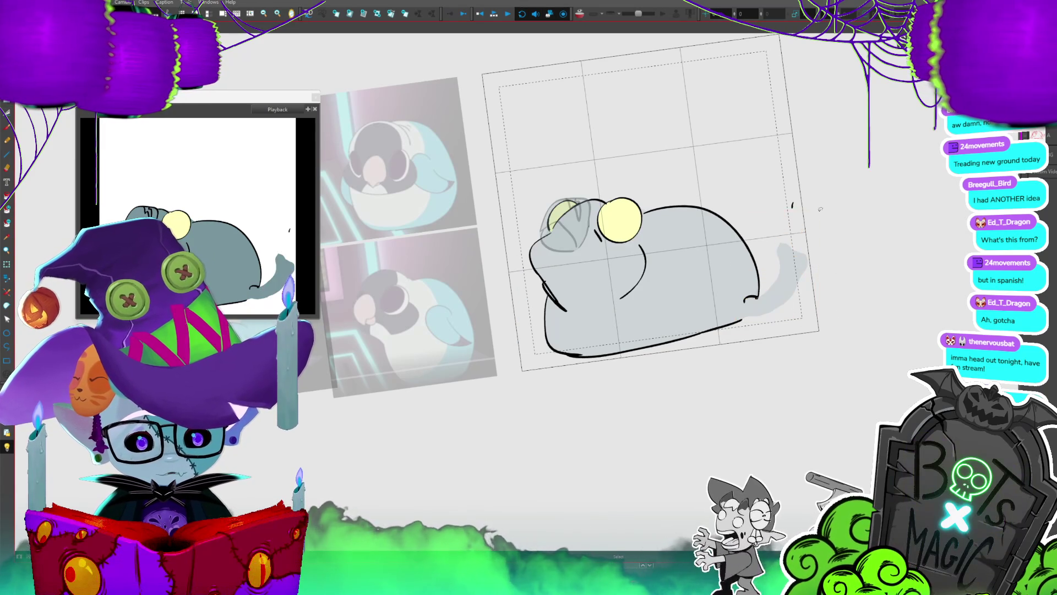
drag(798, 296, 793, 304)
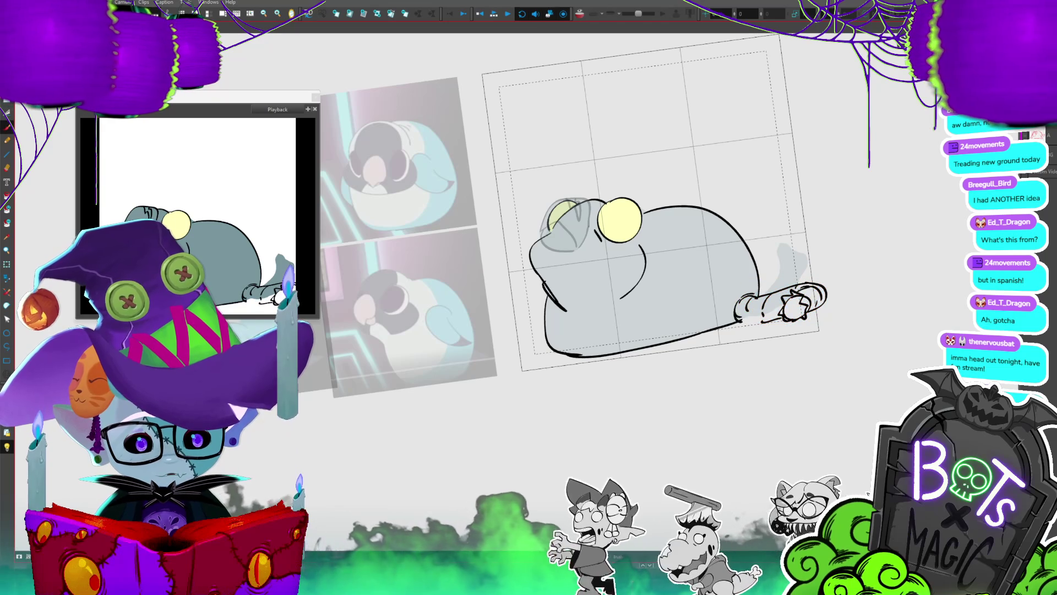
- Compare the seal drawings, then draw a line closing the gap in the closed-eyed seal's tail
key(comma)
key(period)
key(comma)
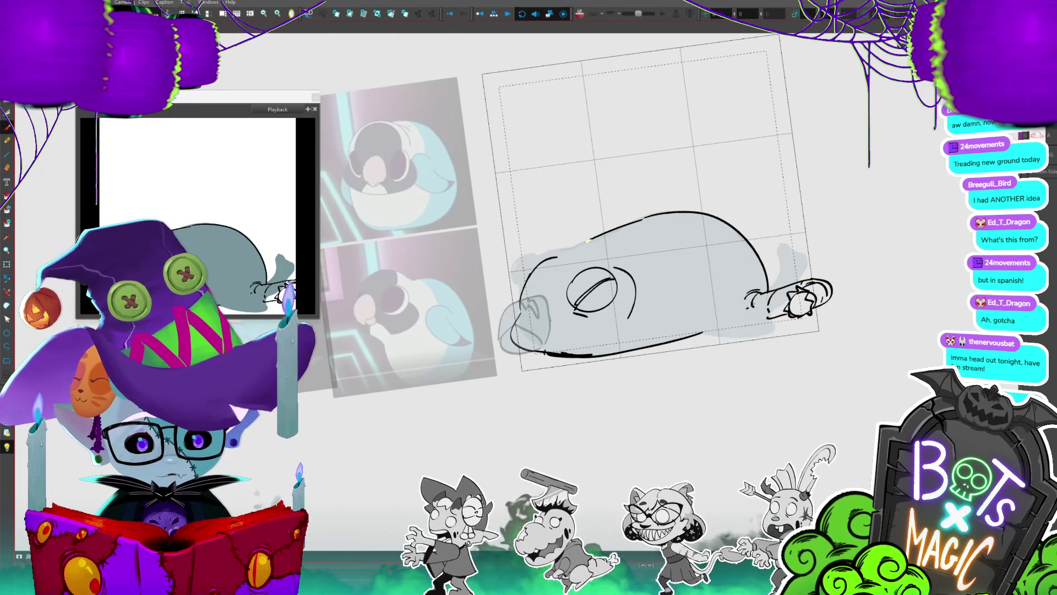
key(period)
key(comma)
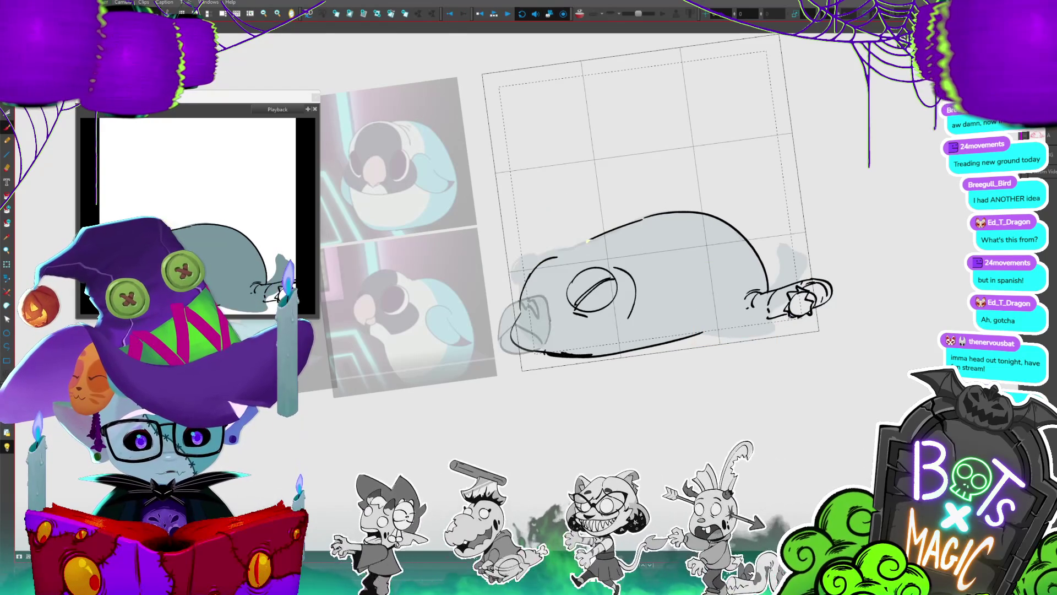
key(period)
key(comma)
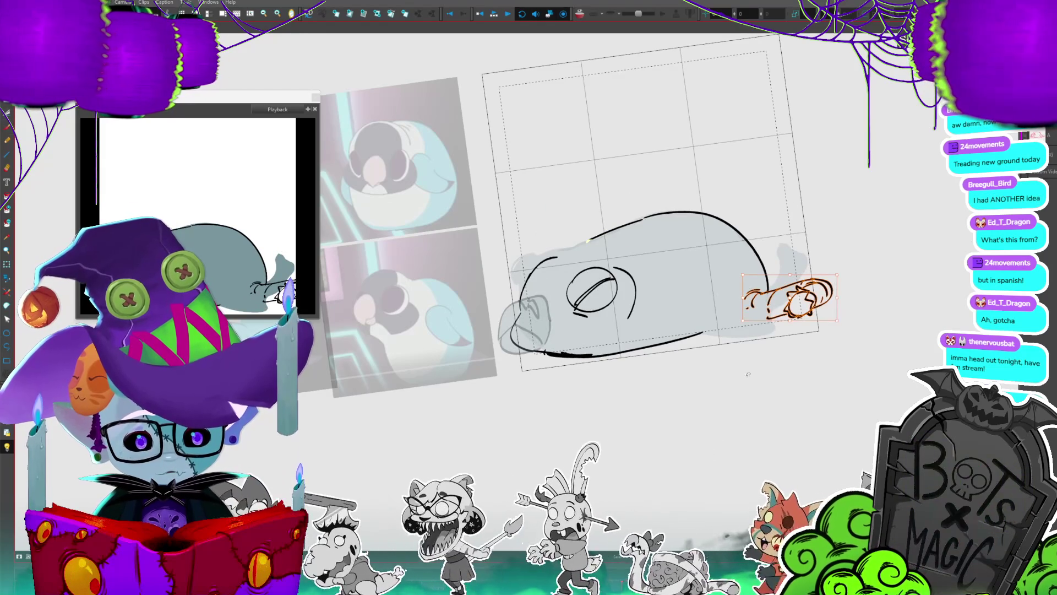
key(period)
key(period)
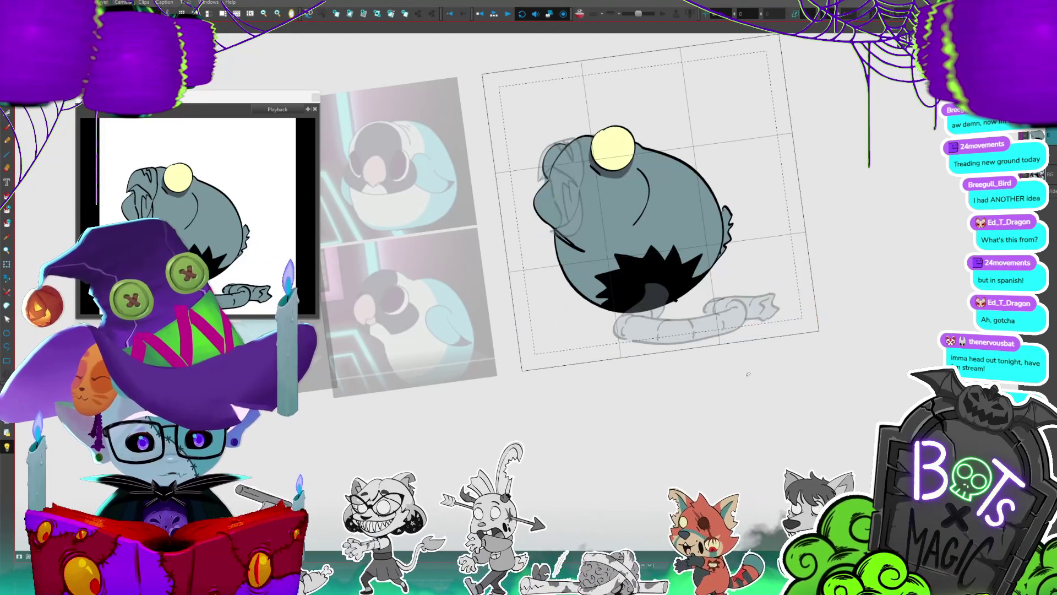
key(period)
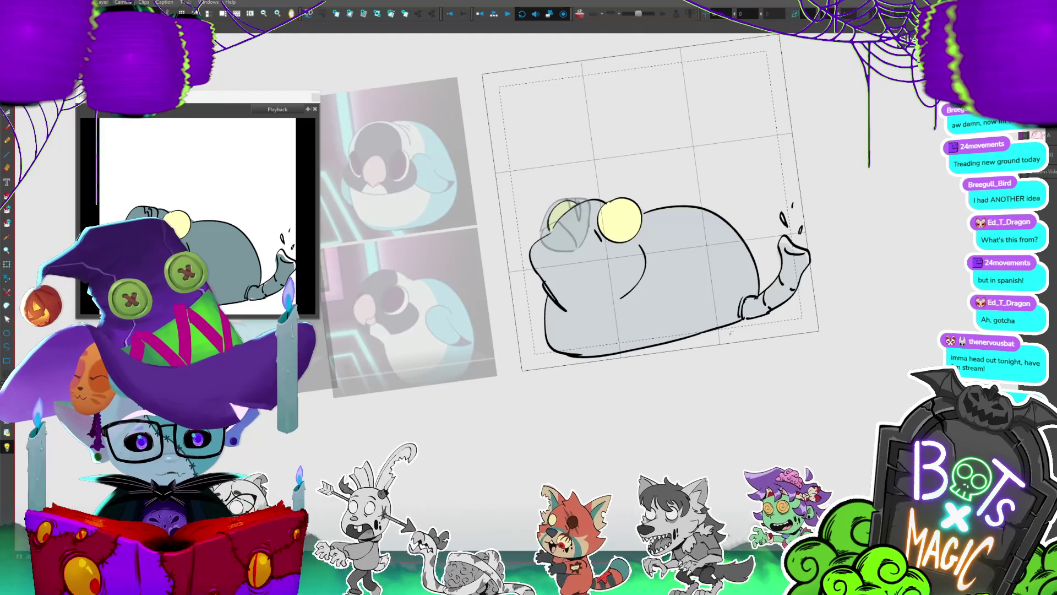
key(period)
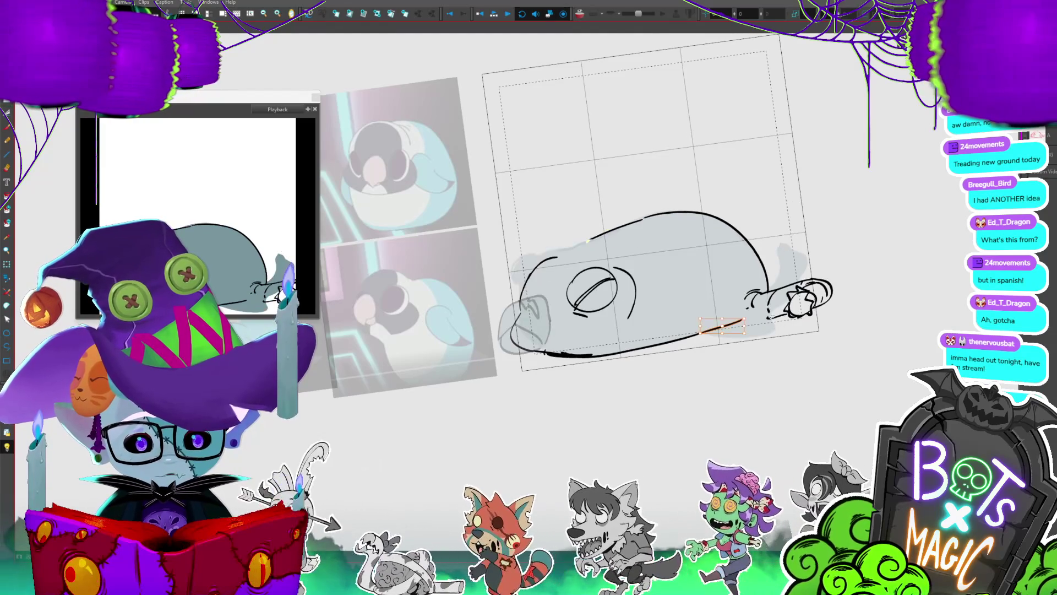
drag(744, 300, 770, 319)
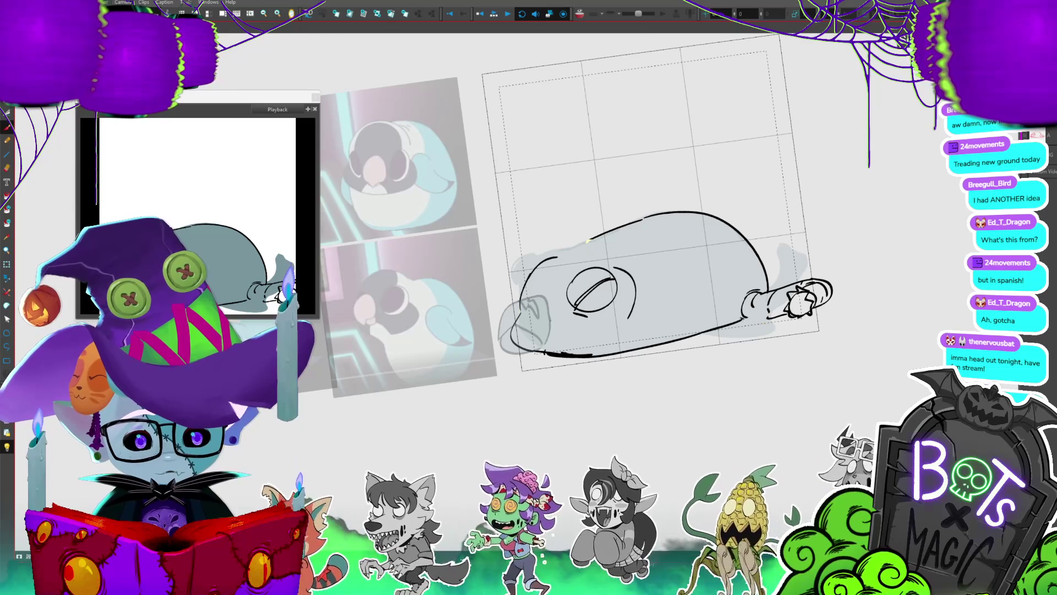
- Fill the seal's body with dark teal
key(comma)
key(period)
key(comma)
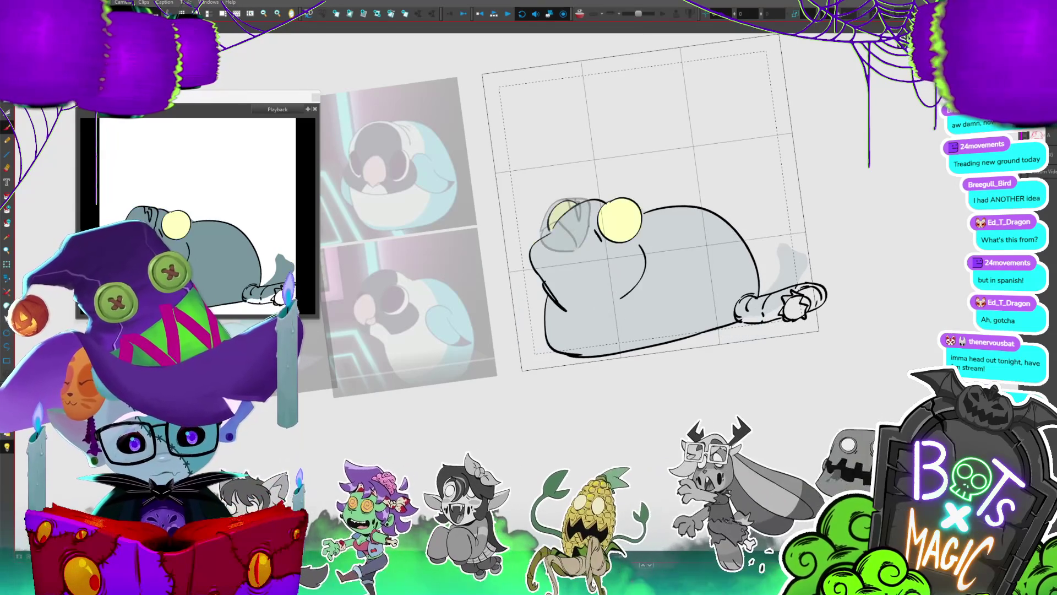
key(shift+l)
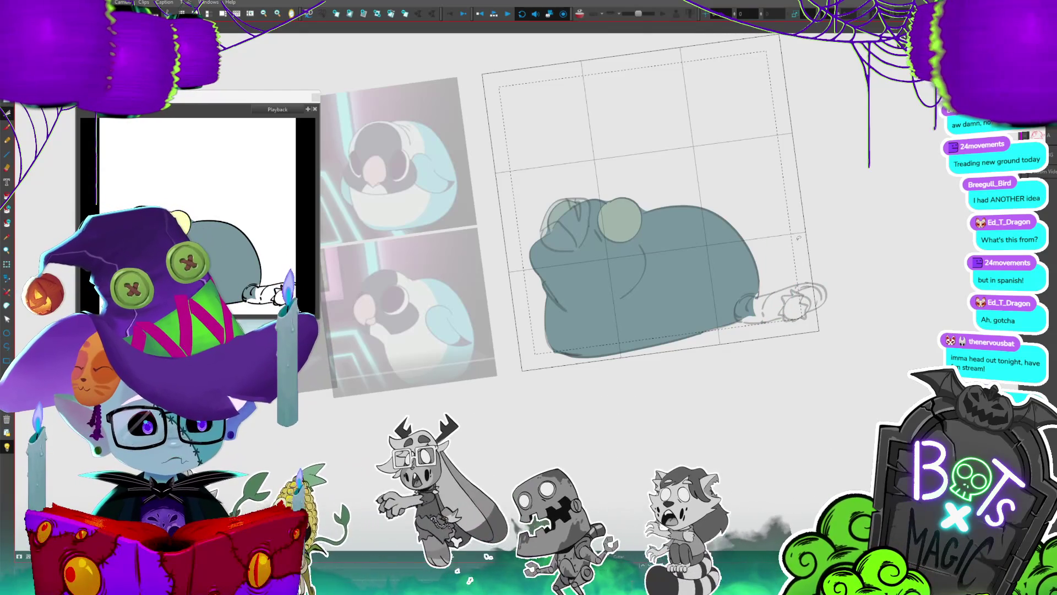
- Pick a colour from the canvas and lasso an area near the creature's tail
key(period)
key(comma)
key(period)
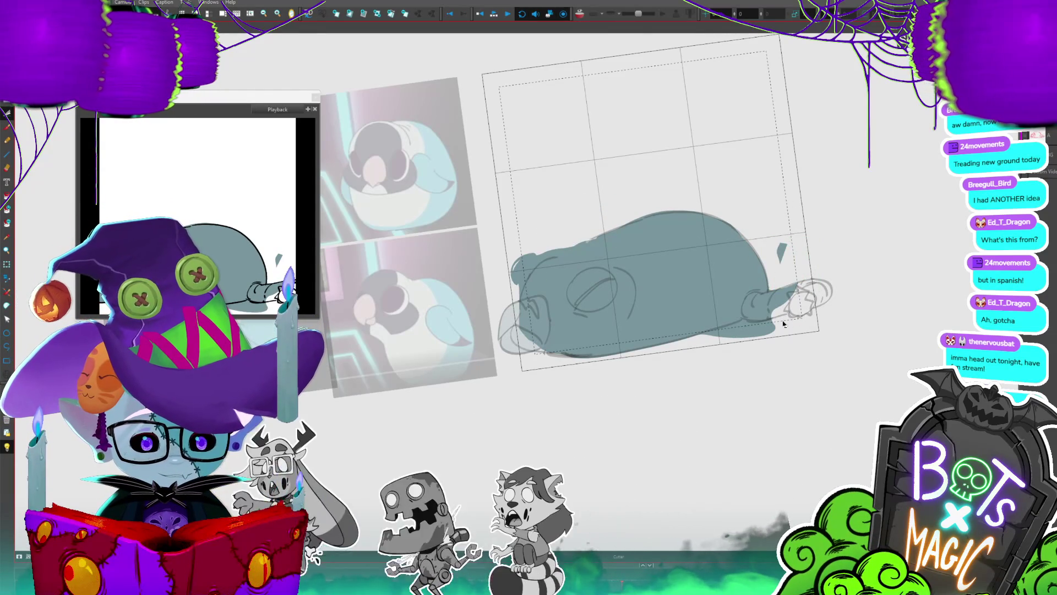
key(alt+d)
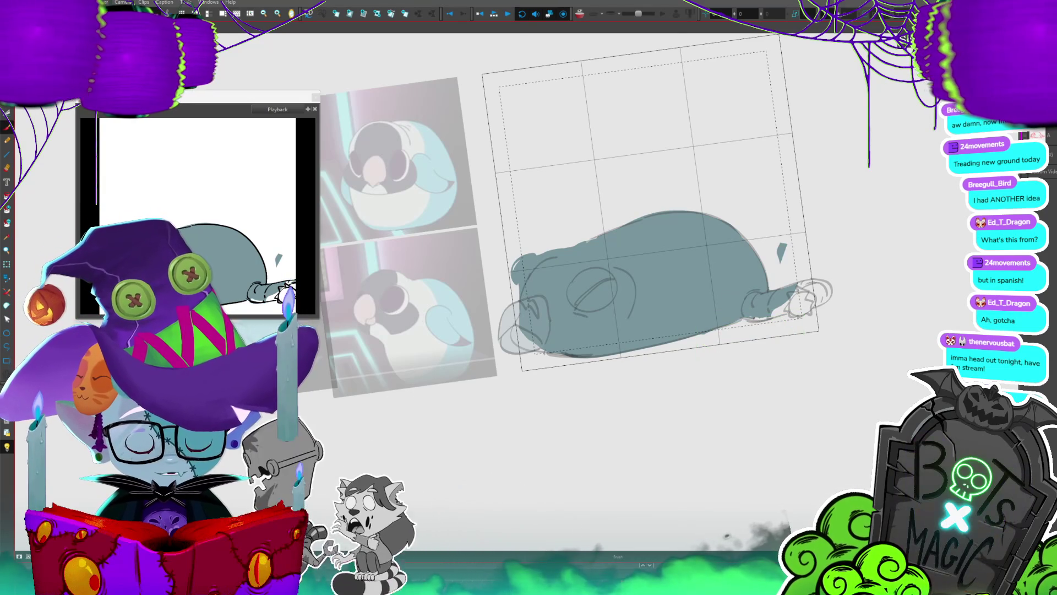
drag(764, 285, 764, 249)
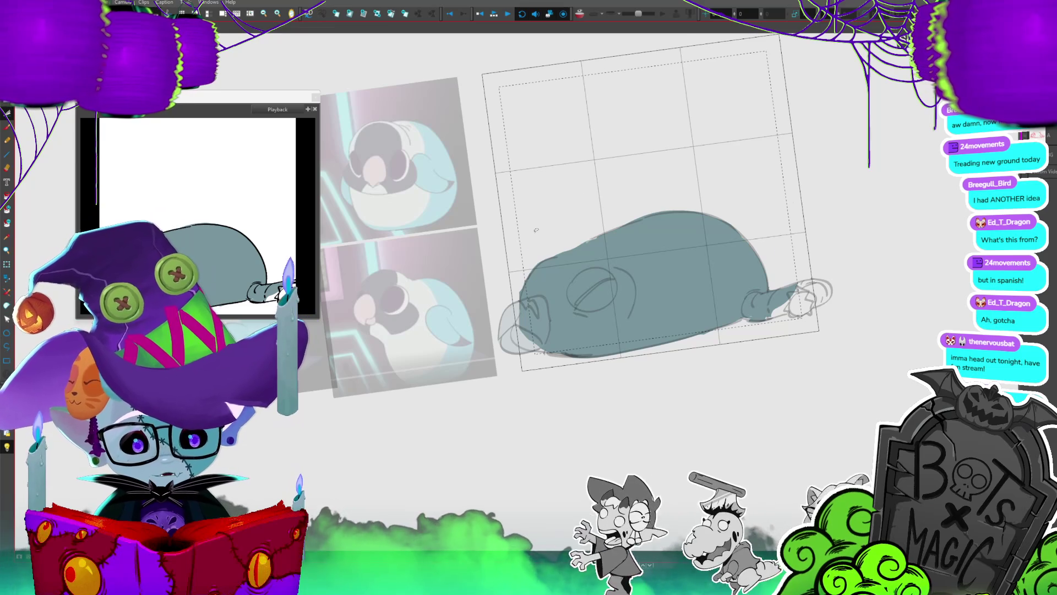
- Flip between the upright and lying creature drawings to compare their poses
key(period)
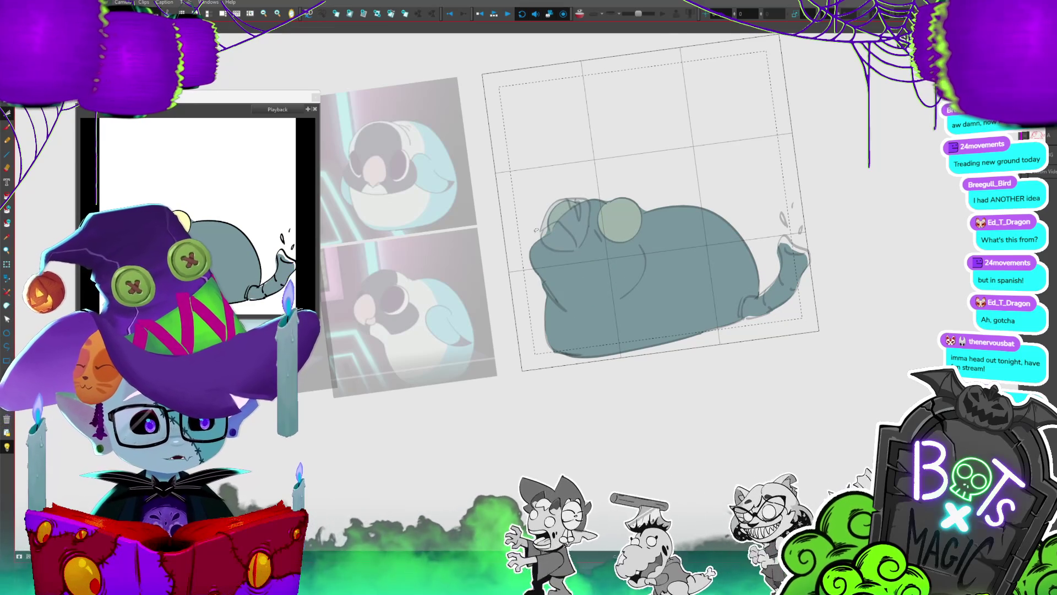
key(period)
key(period)
key(period)
key(period)
key(comma)
key(comma)
key(comma)
key(comma)
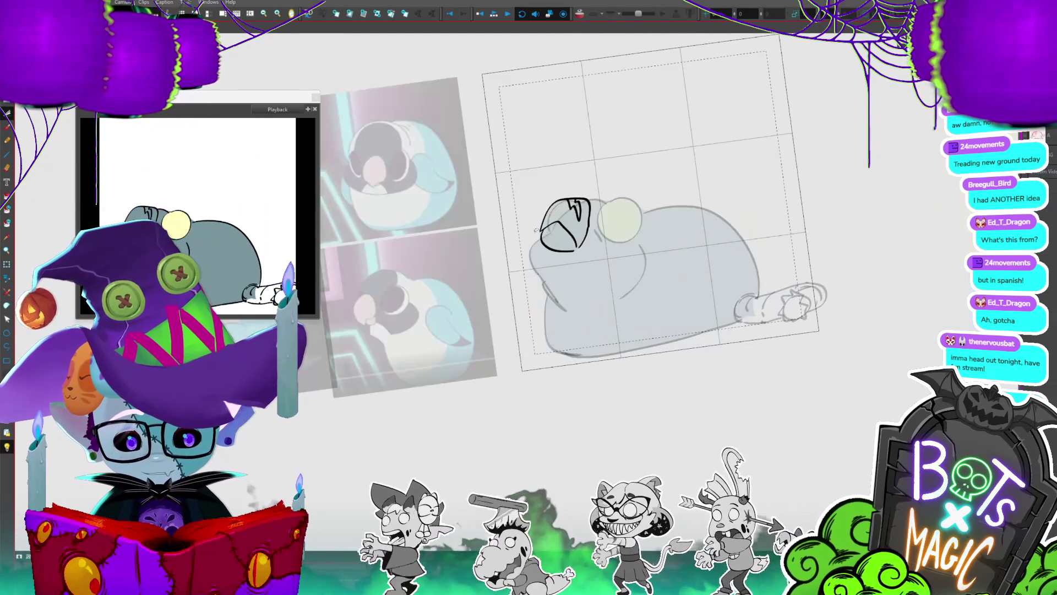
- Flip back and forth between the upright and lying drawings, ending on the lying sketch
key(period)
key(comma)
key(period)
key(period)
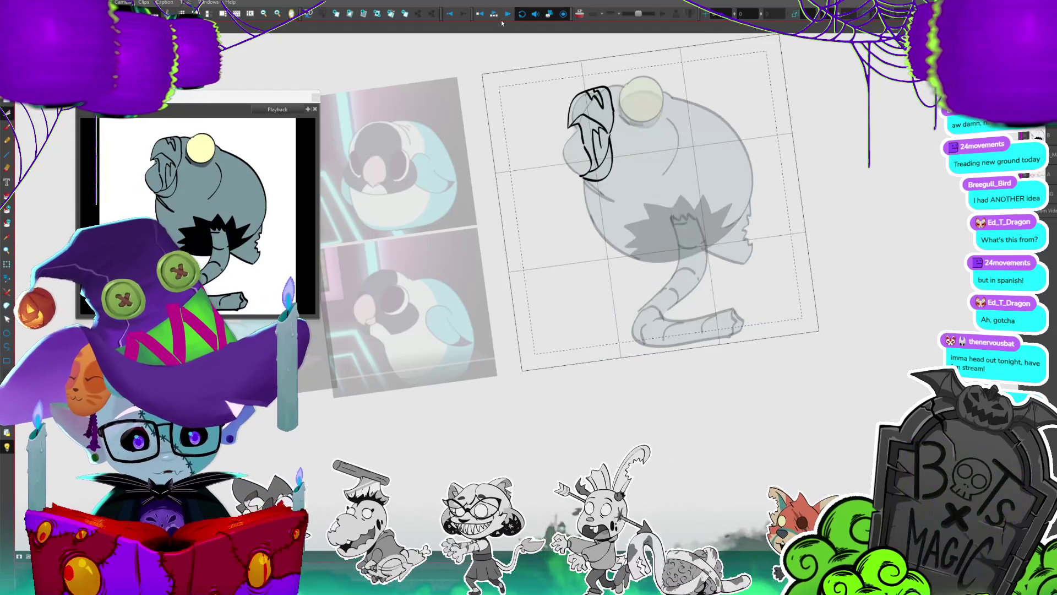
key(period)
key(period)
key(comma)
key(period)
key(comma)
key(comma)
key(period)
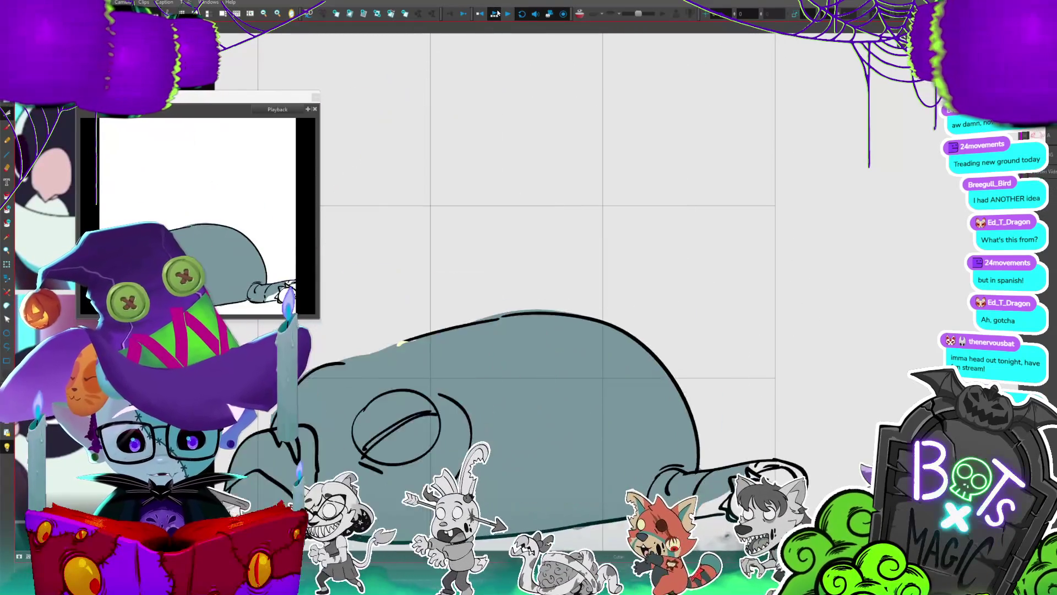
key(comma)
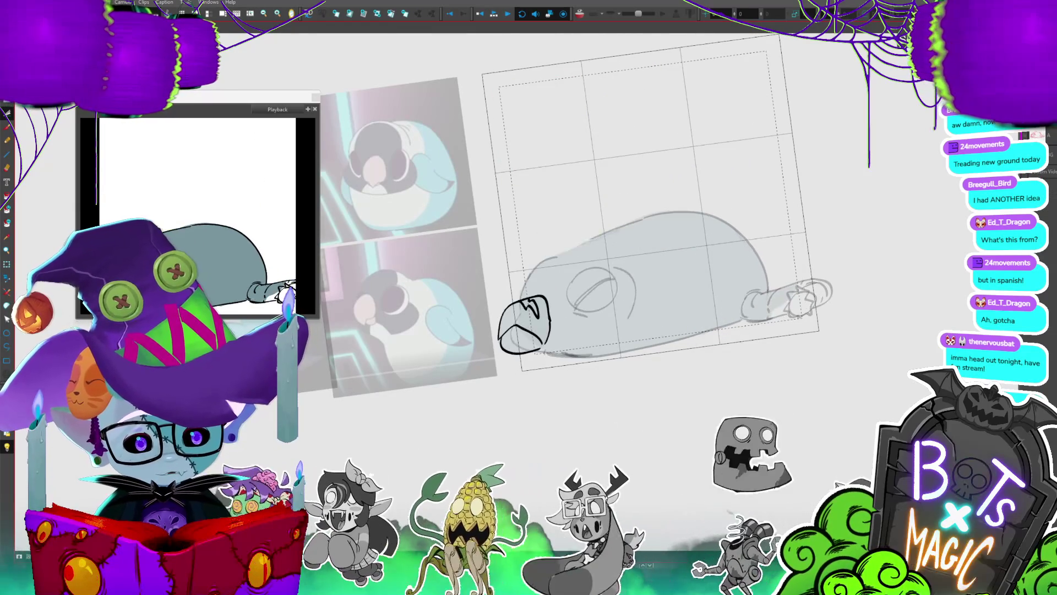
- Select the whole drawing, preview the animation, and stop playback on the upright teal frame
key(ctrl+a)
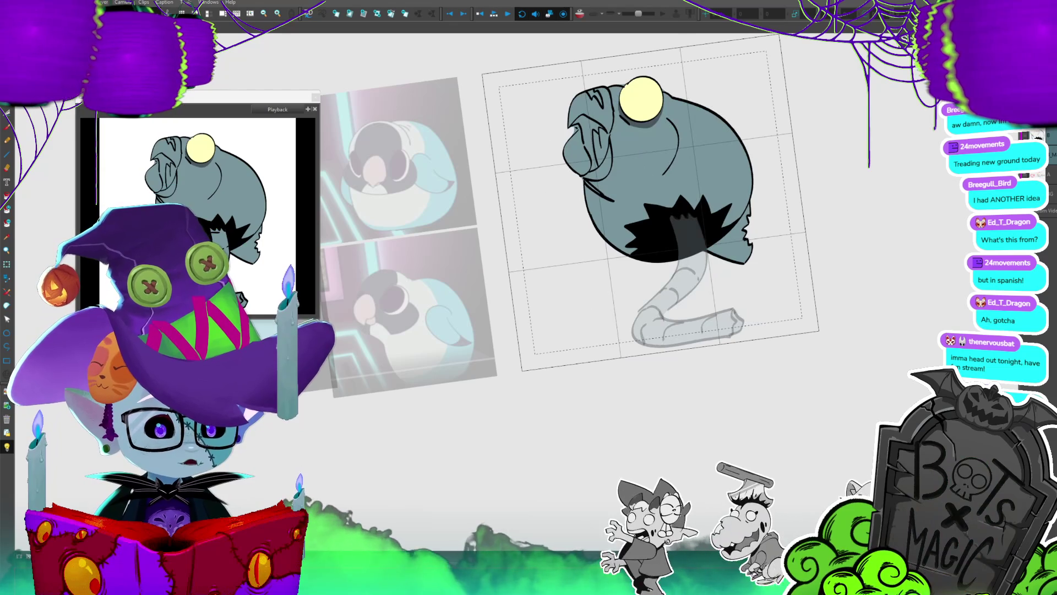
click(494, 11)
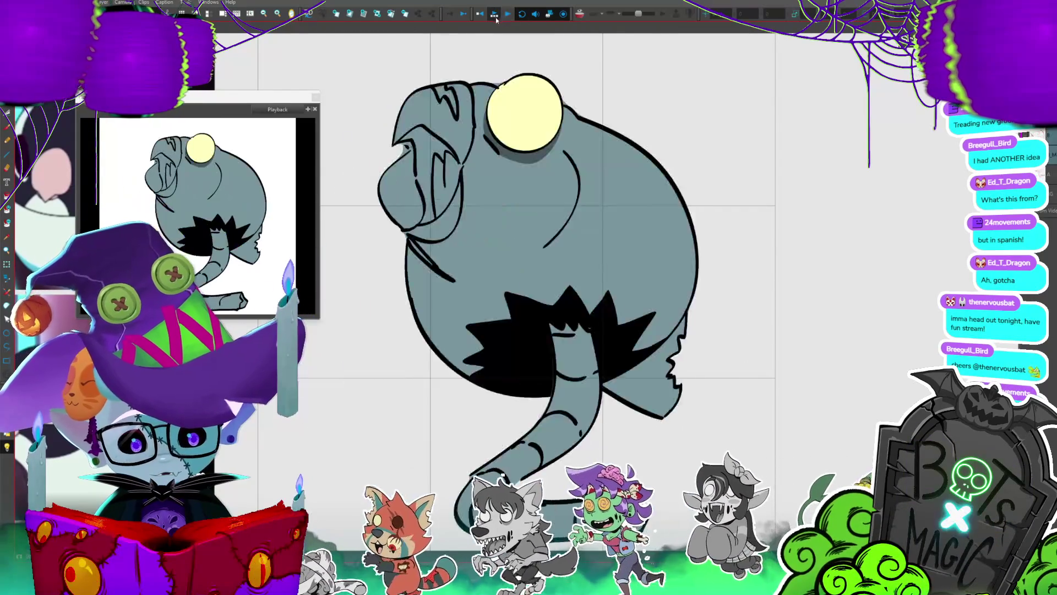
click(495, 15)
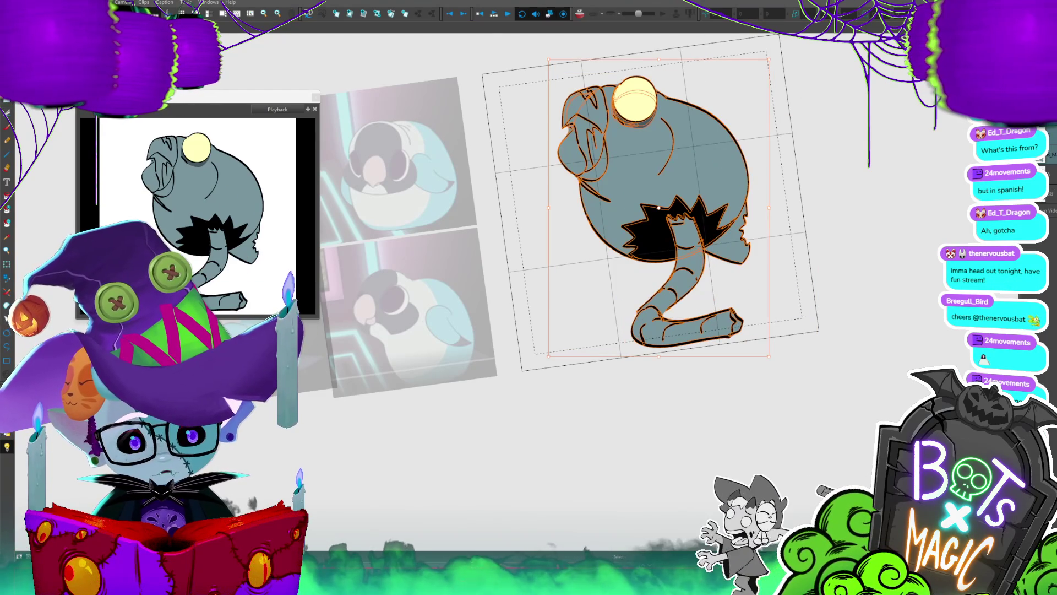
- Replay the creature animation
click(494, 15)
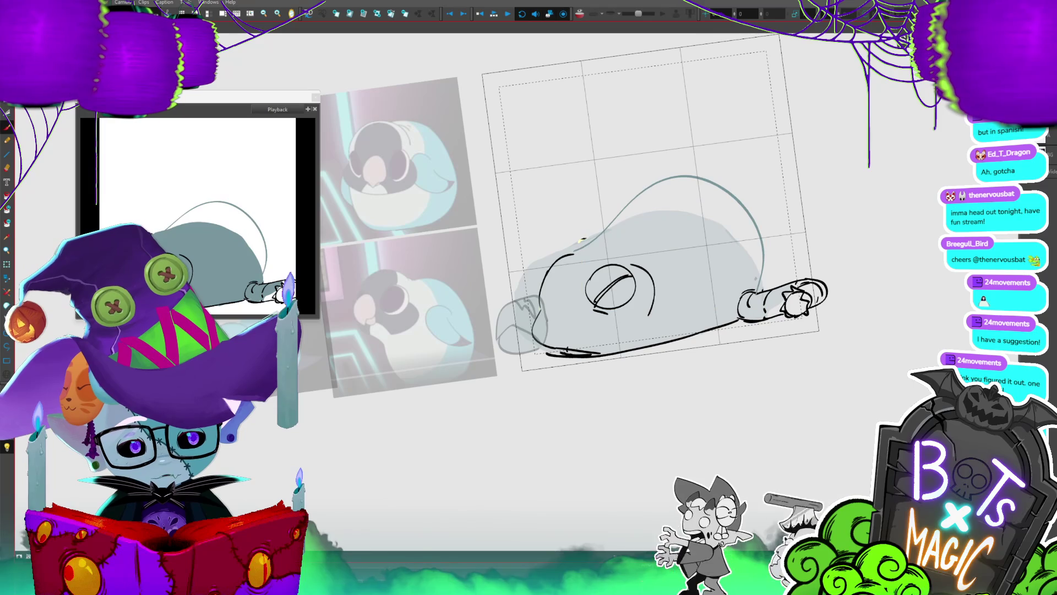
- Replace the lying creature's belly outline with new curved dark strokes and add a short stroke near the paw
click(652, 337)
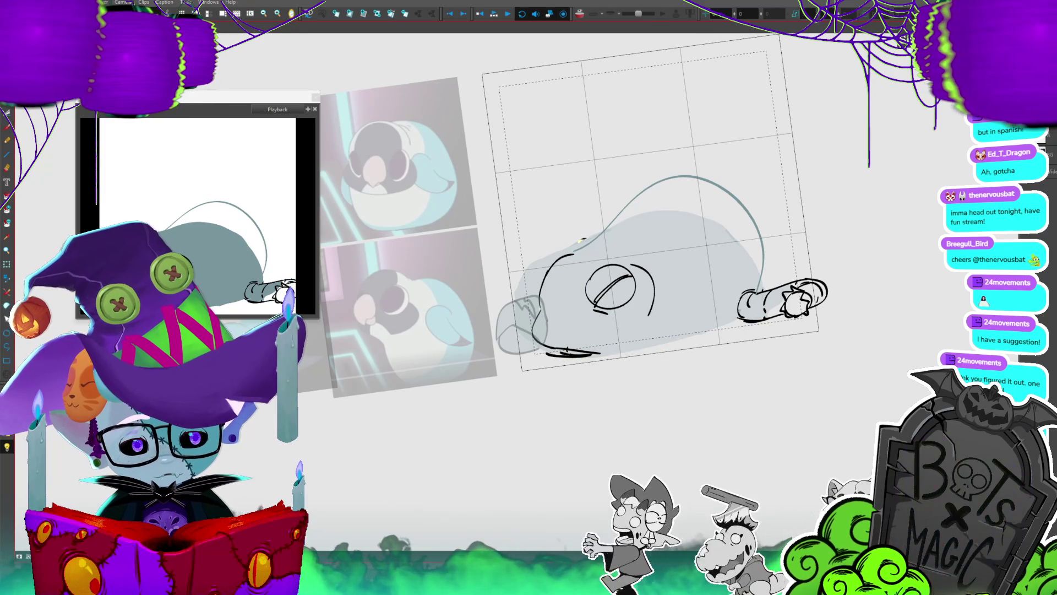
drag(699, 284, 619, 353)
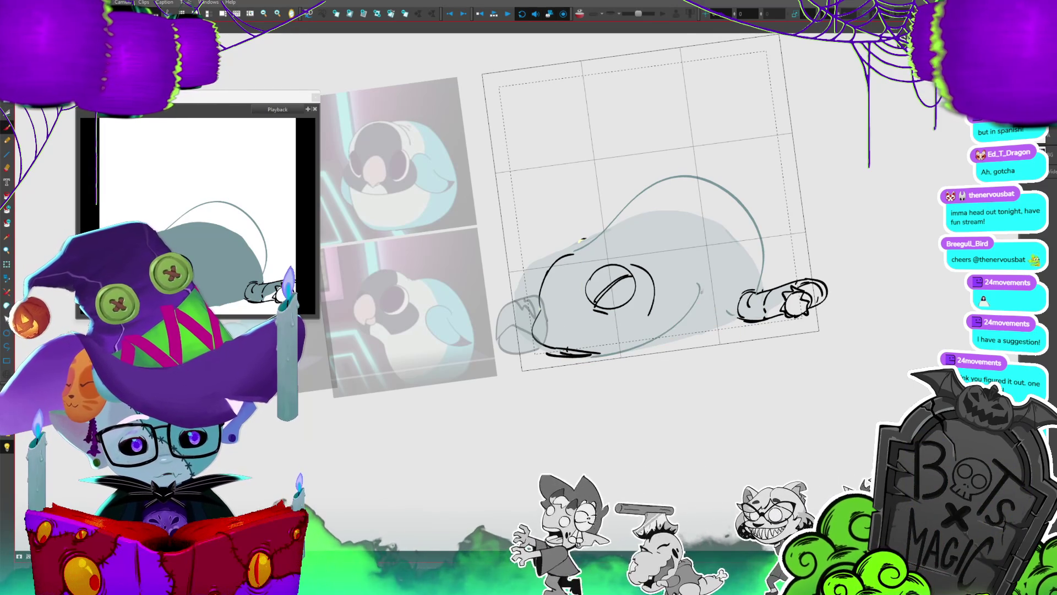
drag(733, 315, 655, 337)
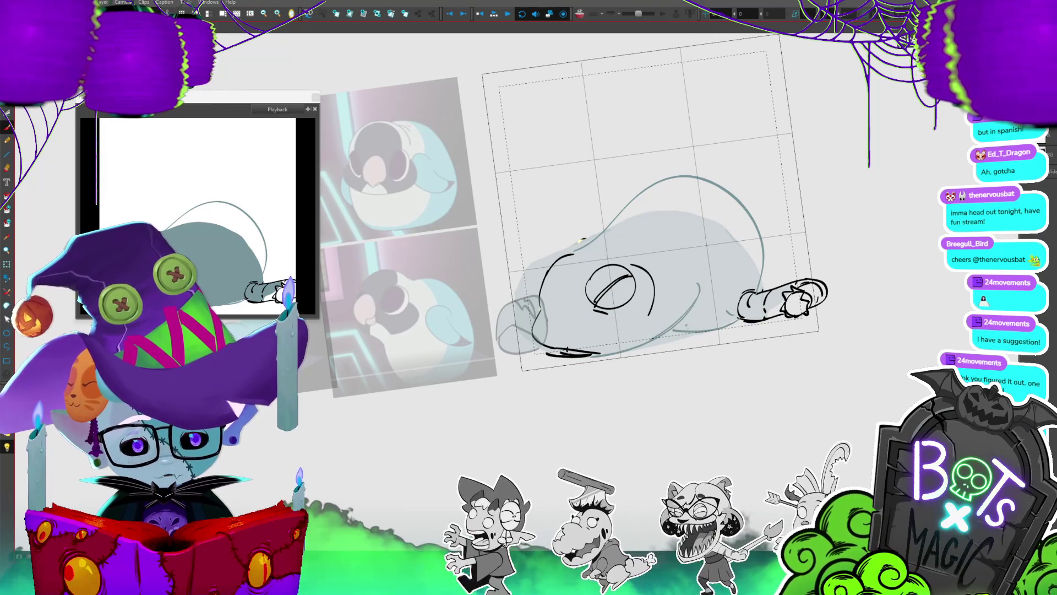
click(581, 240)
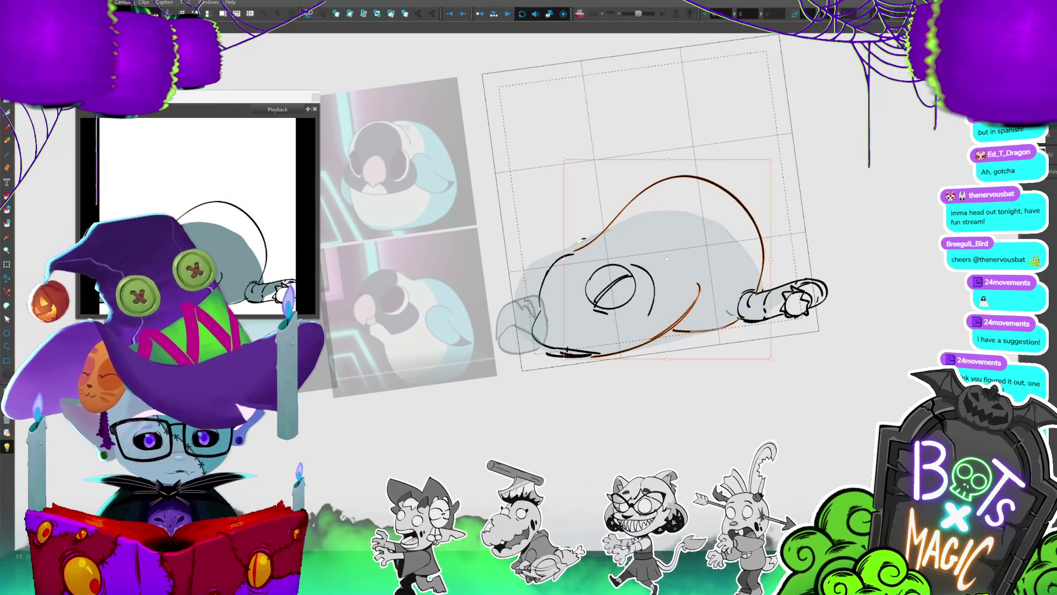
click(815, 390)
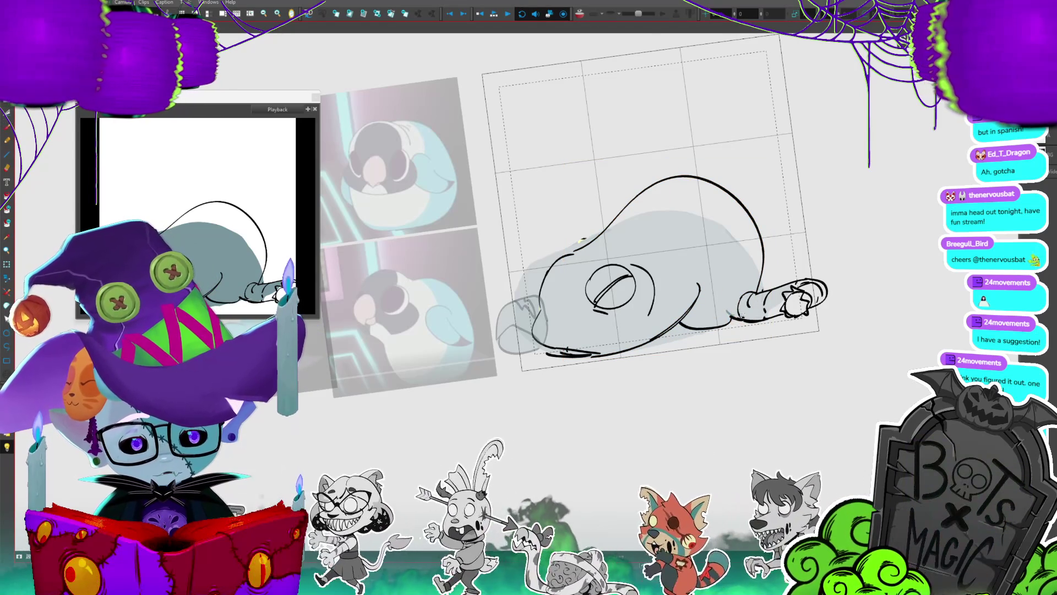
drag(747, 288, 737, 299)
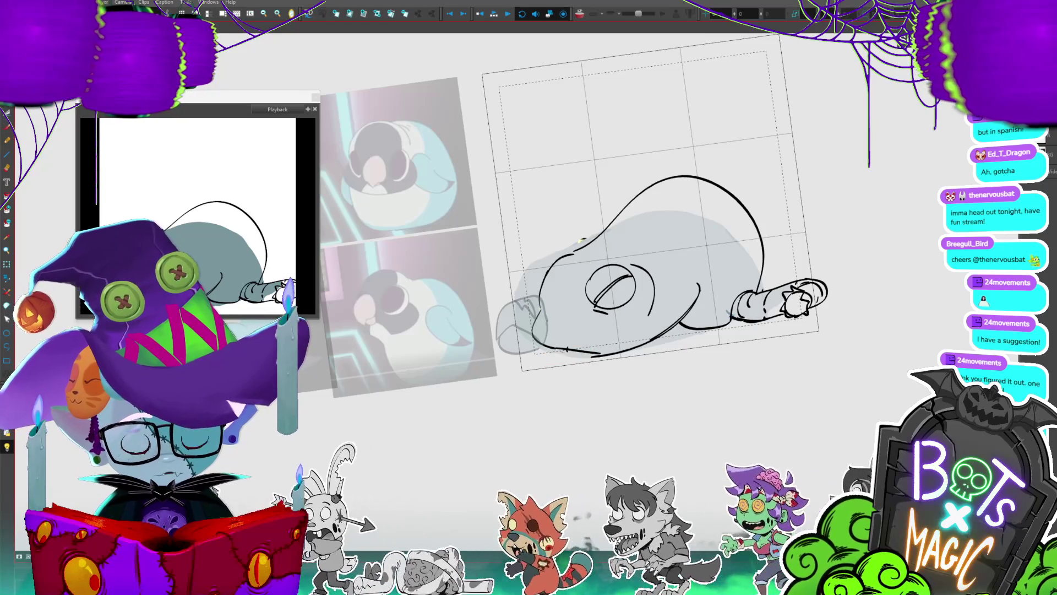
key(slash)
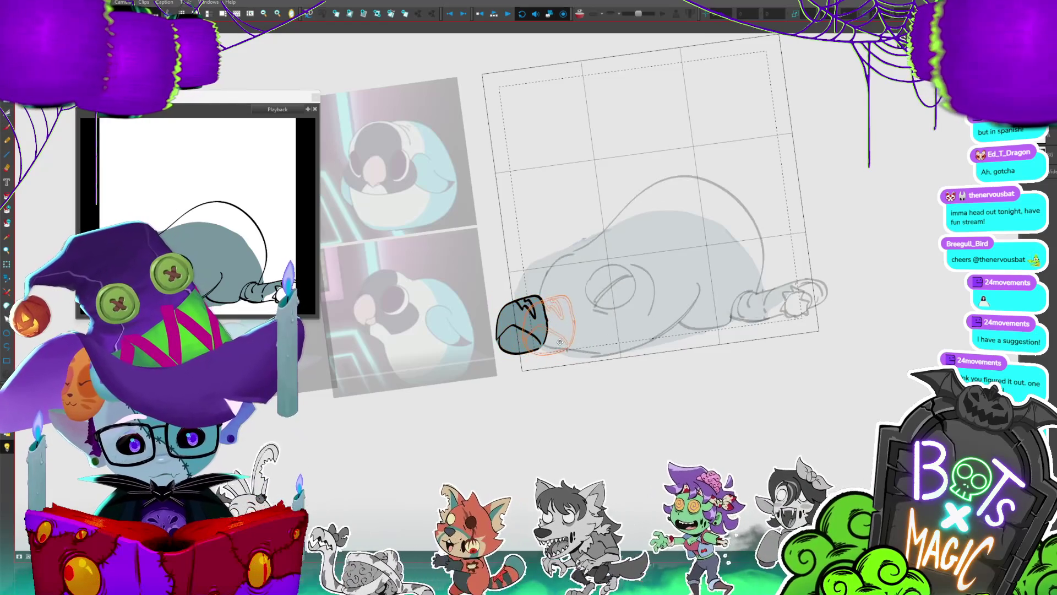
- Nudge the snout into position, check the following drawings, and save the project
drag(559, 343, 561, 342)
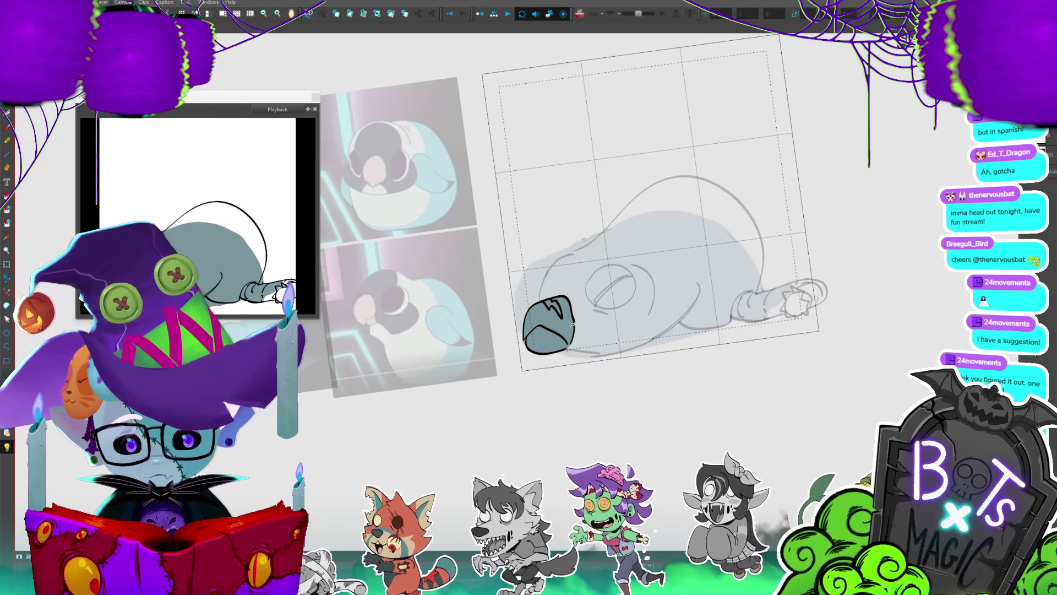
key(period)
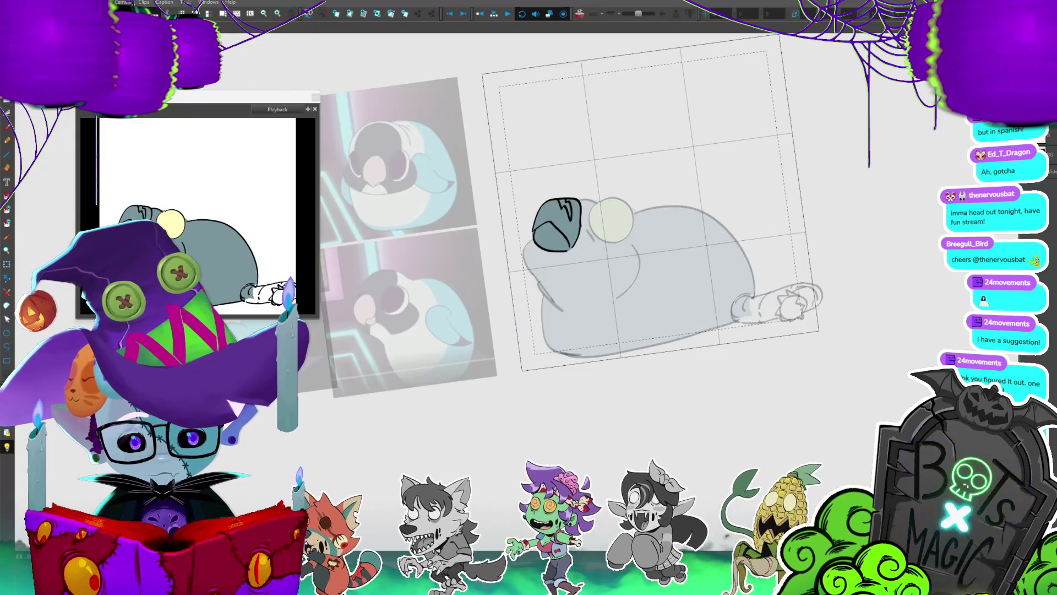
key(period)
key(period)
key(period)
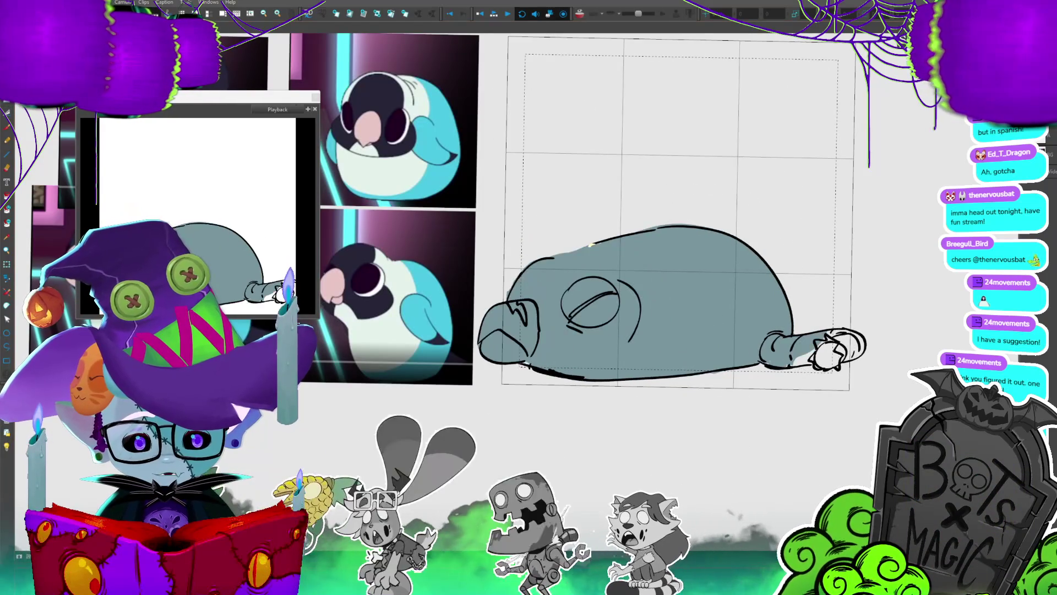
key(ctrl+s)
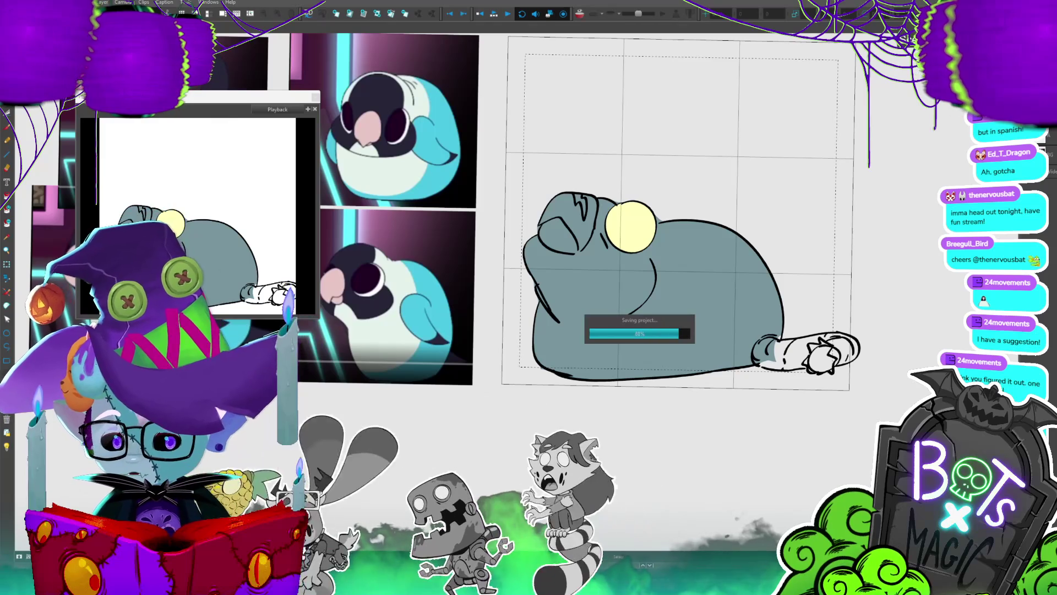